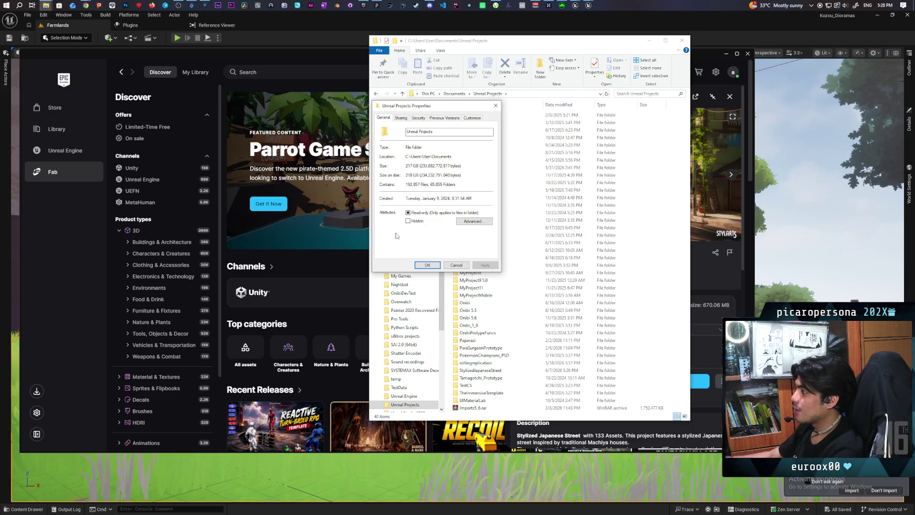
Close the Stylized Japanese Street Fab page and open the Content Drawer in the Farmlands project.
{"action": "left_click", "coordinate": [765, 31]}
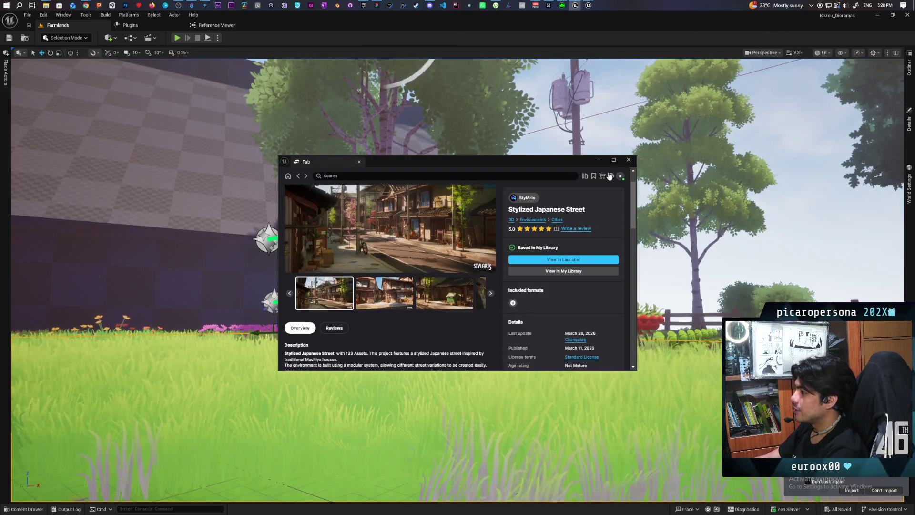
{"action": "left_click", "coordinate": [628, 160]}
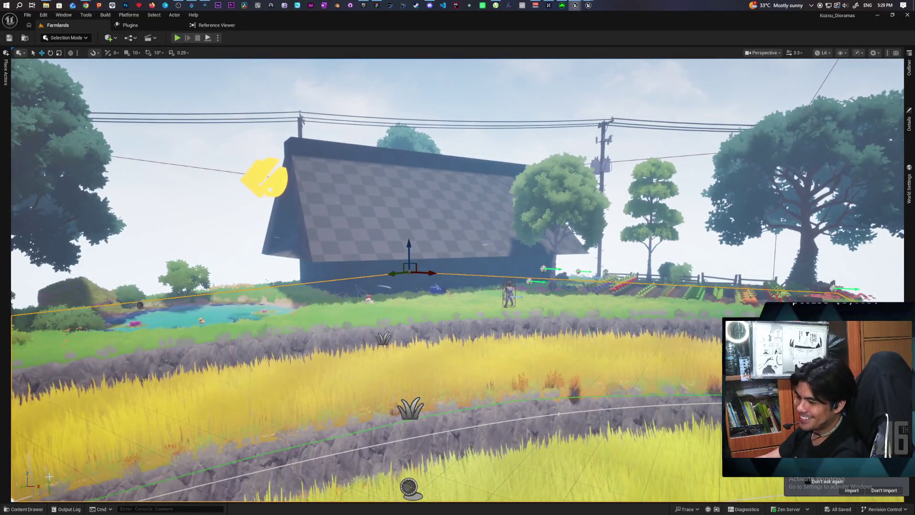
{"action": "key", "text": "ctrl+space"}
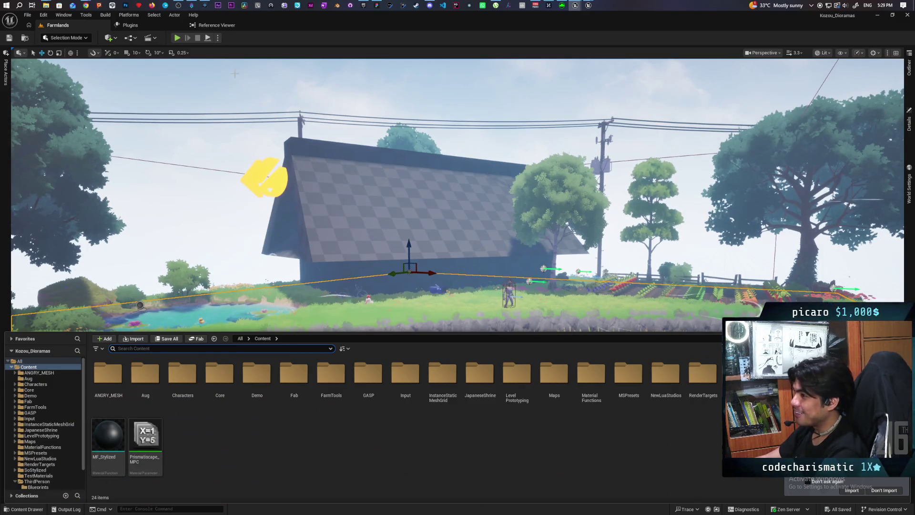
Launch StylizedJapaneseStreet.uproject from the Unreal Projects folder in File Explorer.
{"action": "mouse_move", "coordinate": [46, 5]}
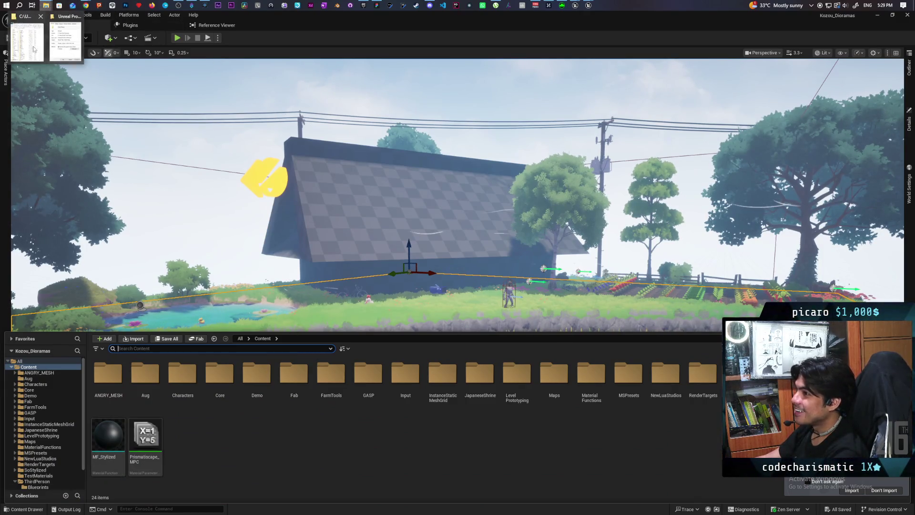
{"action": "left_click", "coordinate": [27, 40]}
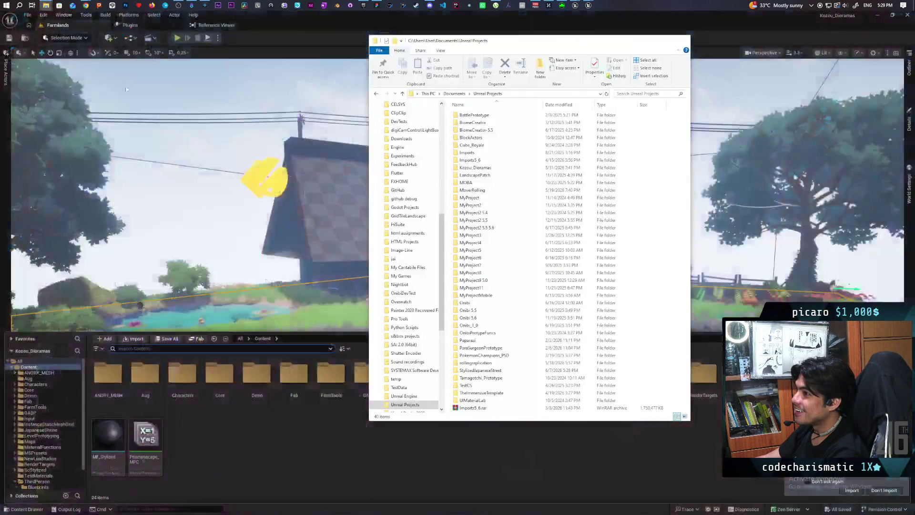
{"action": "double_click", "coordinate": [482, 371]}
{"action": "left_click", "coordinate": [467, 124]}
{"action": "double_click", "coordinate": [468, 124]}
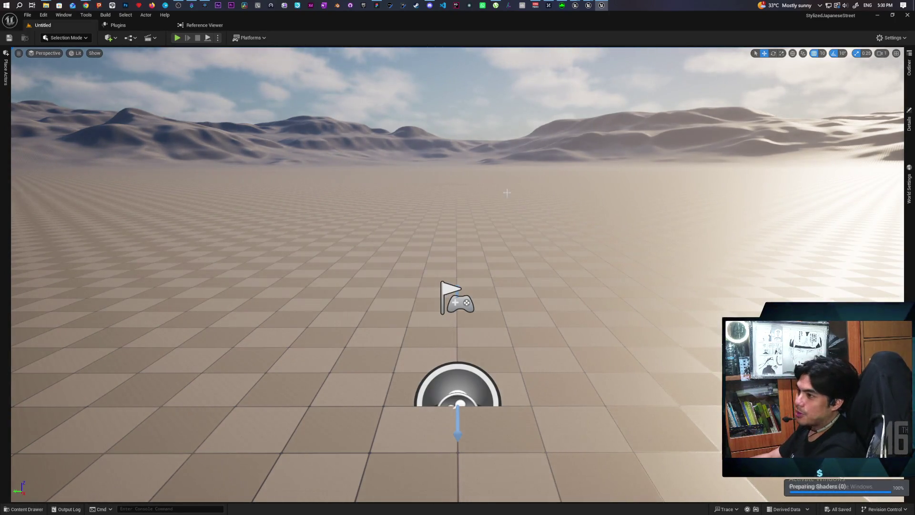
Load the L_Overview level from the Content Drawer's JapaneseStreet > Levels folder.
{"action": "left_click", "coordinate": [26, 509]}
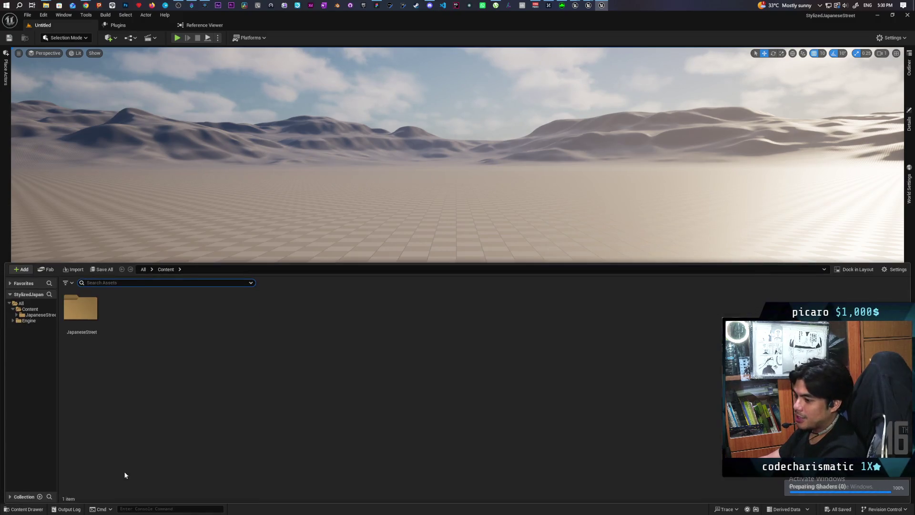
{"action": "double_click", "coordinate": [80, 308]}
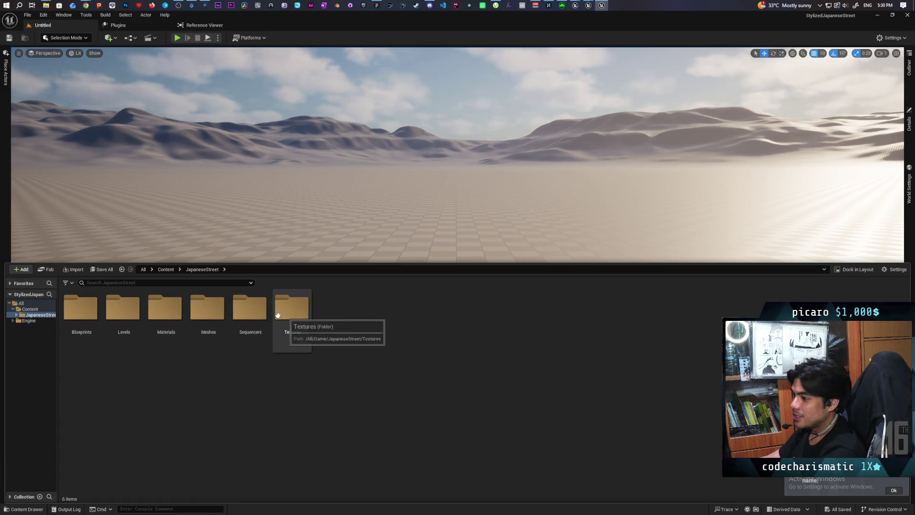
{"action": "double_click", "coordinate": [106, 313]}
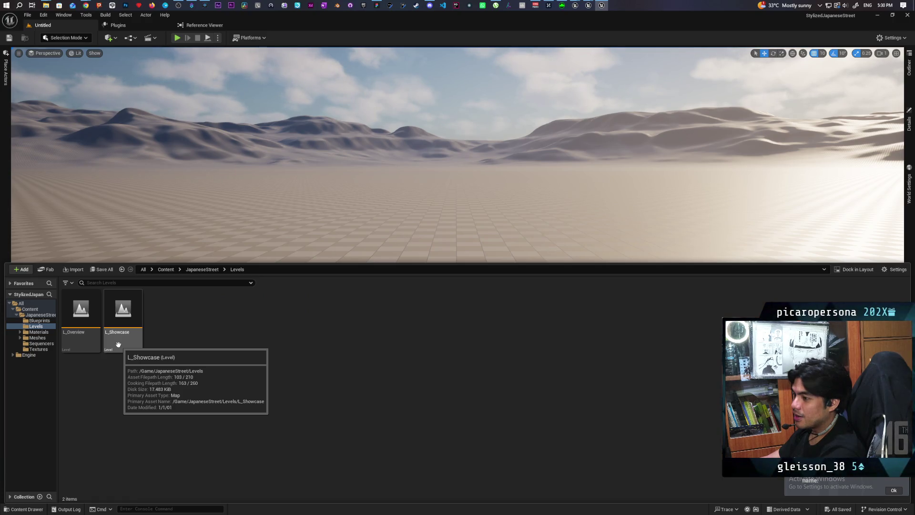
{"action": "double_click", "coordinate": [84, 315]}
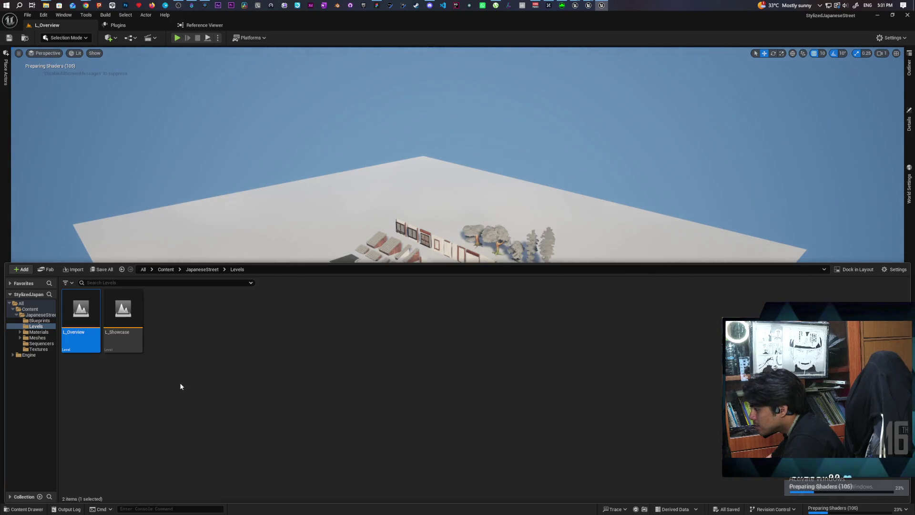
Fly the viewport camera down over the props toward the bicycle and poster wall.
{"action": "mouse_move", "coordinate": [535, 176]}
{"action": "left_mouse_down"}
{"action": "mouse_move", "coordinate": [550, 211]}
{"action": "mouse_move", "coordinate": [542, 358]}
{"action": "mouse_move", "coordinate": [485, 339]}
{"action": "mouse_move", "coordinate": [553, 472]}
{"action": "mouse_move", "coordinate": [548, 453]}
{"action": "mouse_move", "coordinate": [562, 450]}
{"action": "mouse_move", "coordinate": [560, 482]}
{"action": "mouse_move", "coordinate": [541, 381]}
{"action": "mouse_move", "coordinate": [572, 377]}
{"action": "mouse_move", "coordinate": [536, 383]}
{"action": "mouse_move", "coordinate": [536, 439]}
{"action": "mouse_move", "coordinate": [601, 388]}
{"action": "mouse_move", "coordinate": [615, 348]}
{"action": "mouse_move", "coordinate": [631, 334]}
{"action": "mouse_move", "coordinate": [486, 336]}
{"action": "mouse_move", "coordinate": [134, 292]}
{"action": "left_mouse_up"}
Focus on the bicycle and frame it against the poster wall.
{"action": "left_click", "coordinate": [133, 292]}
{"action": "key", "text": "f"}
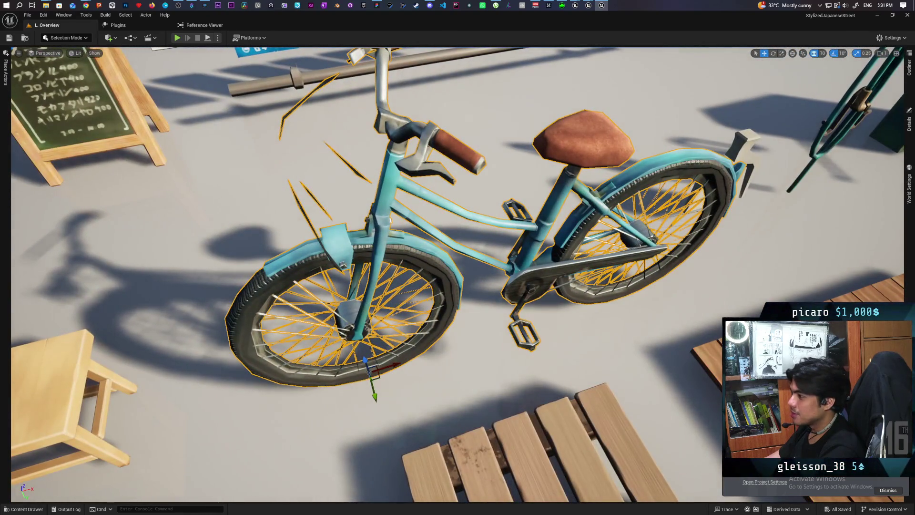
{"action": "scroll", "coordinate": [458, 274], "scroll_direction": "down", "scroll_amount": 10}
{"action": "mouse_move", "coordinate": [458, 274]}
{"action": "left_mouse_down"}
{"action": "mouse_move", "coordinate": [410, 258]}
{"action": "mouse_move", "coordinate": [465, 272]}
{"action": "mouse_move", "coordinate": [502, 255]}
{"action": "left_mouse_up"}
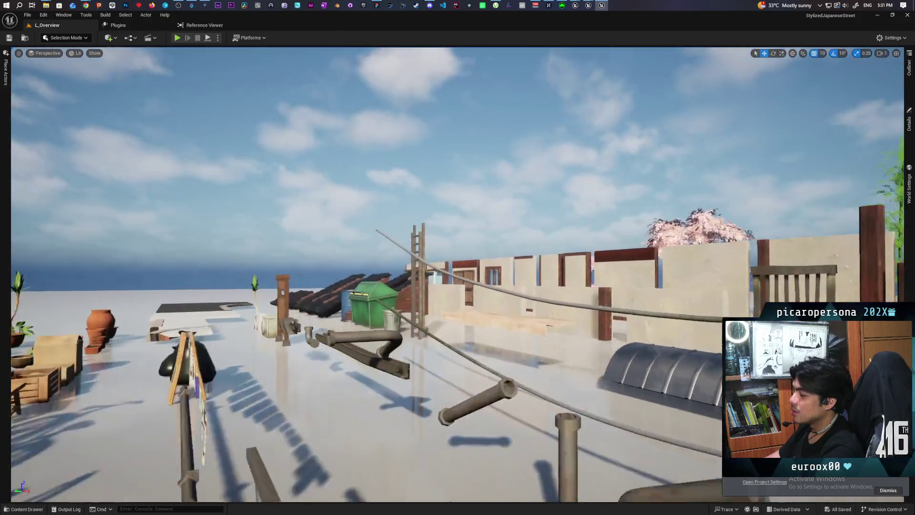
{"action": "left_click_drag", "start_coordinate": [458, 275], "coordinate": [415, 280]}
Fly to the overhead cable, cloth-covered fences and satellite dishes, then pull back wide.
{"action": "key", "text": "w"}
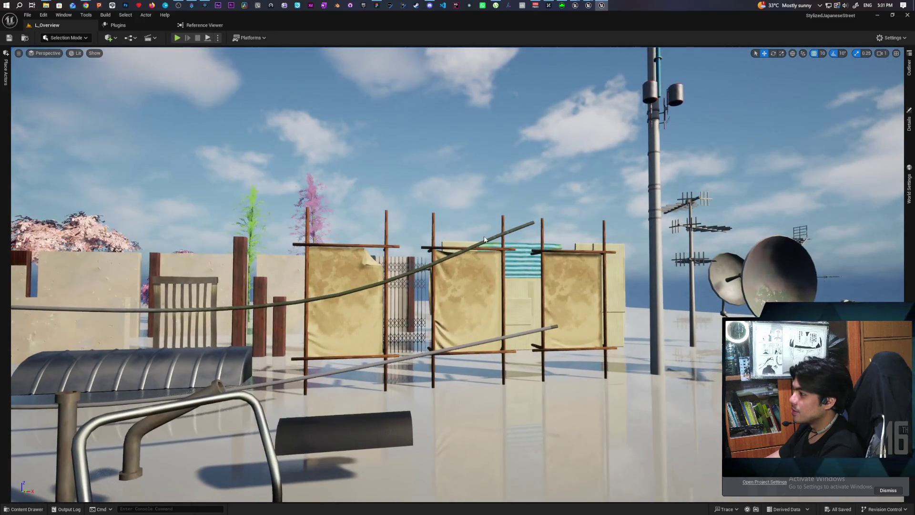
{"action": "left_click", "coordinate": [482, 261]}
{"action": "key", "text": "s"}
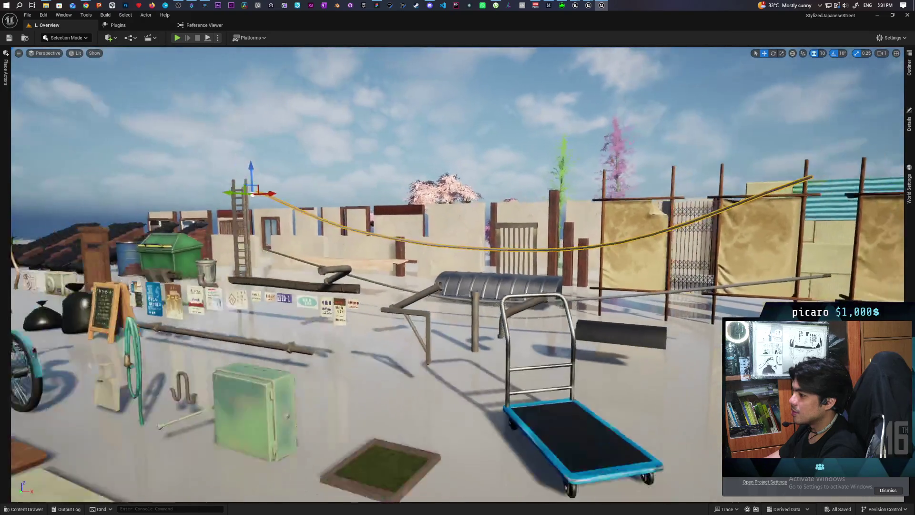
{"action": "key", "text": "d"}
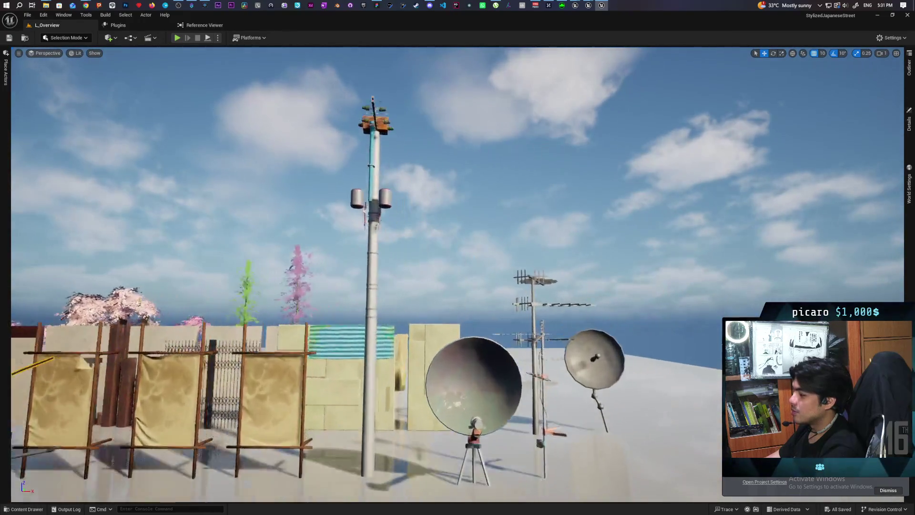
{"action": "key", "text": "s"}
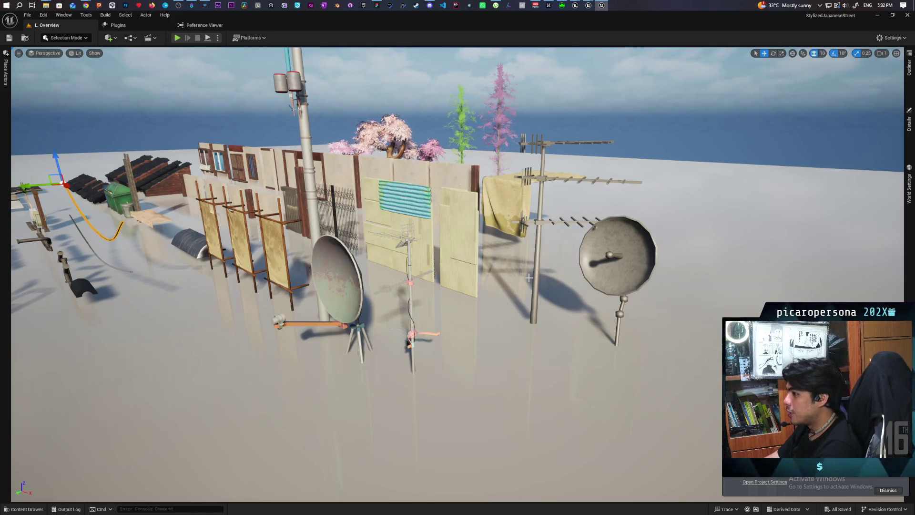
{"action": "key", "text": "s"}
Pass the lattice fence and centre the view on the wall window.
{"action": "key", "text": "w"}
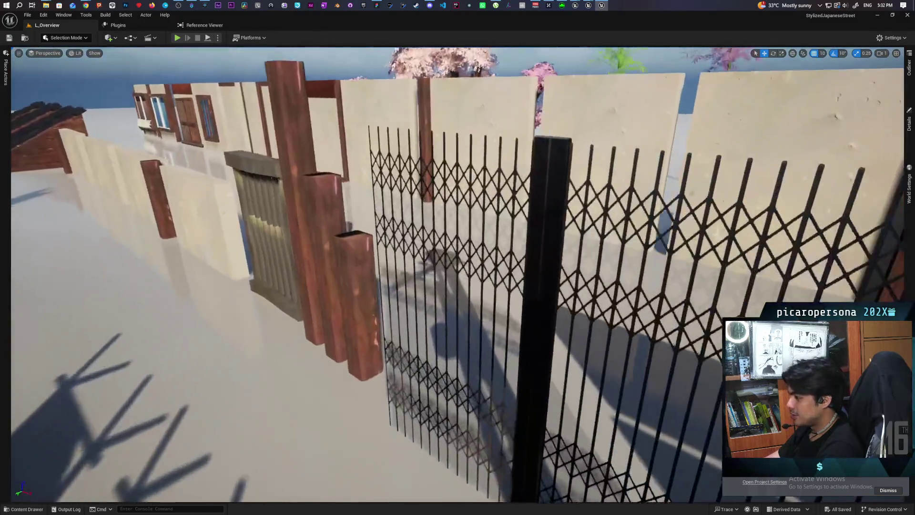
{"action": "key", "text": "s"}
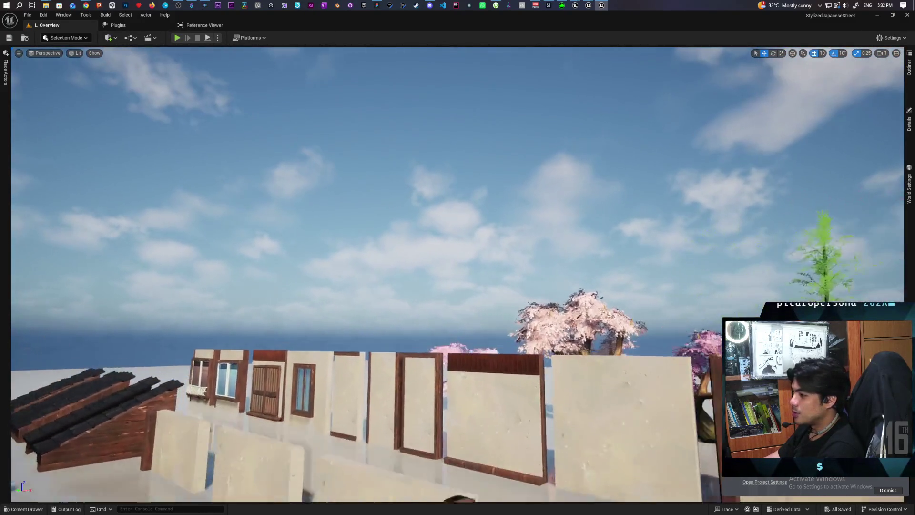
{"action": "key", "text": "w"}
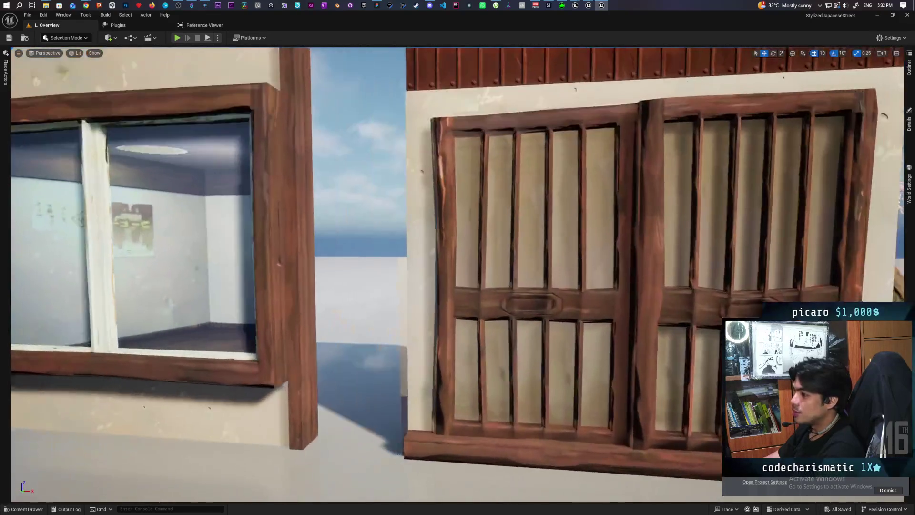
{"action": "key", "text": "a"}
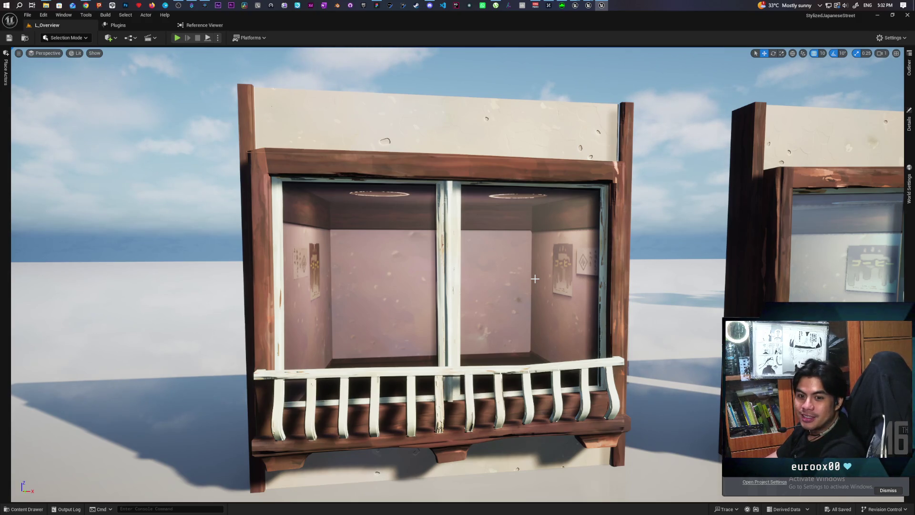
Swing past the window facade and fly back along the row of facades toward the trees.
{"action": "mouse_move", "coordinate": [535, 278]}
{"action": "left_mouse_down"}
{"action": "mouse_move", "coordinate": [482, 267]}
{"action": "mouse_move", "coordinate": [477, 258]}
{"action": "left_mouse_up"}
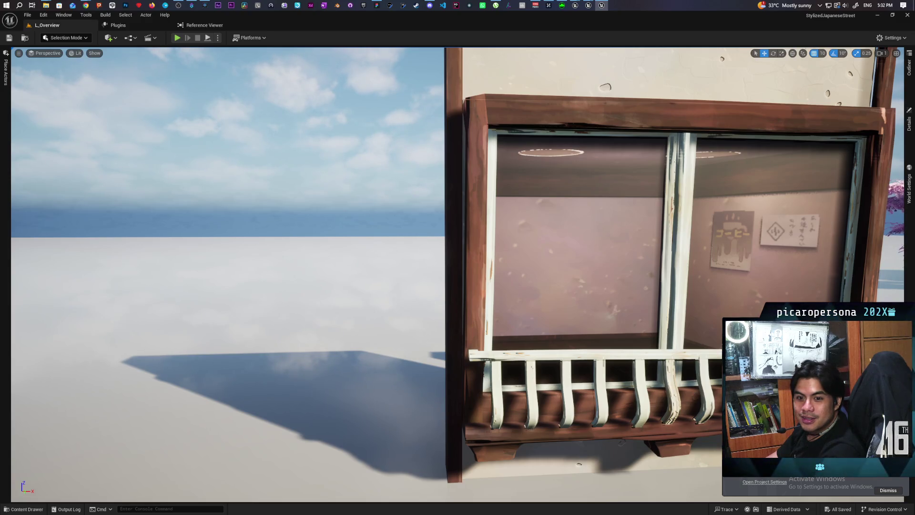
{"action": "left_click_drag", "start_coordinate": [477, 257], "coordinate": [465, 258]}
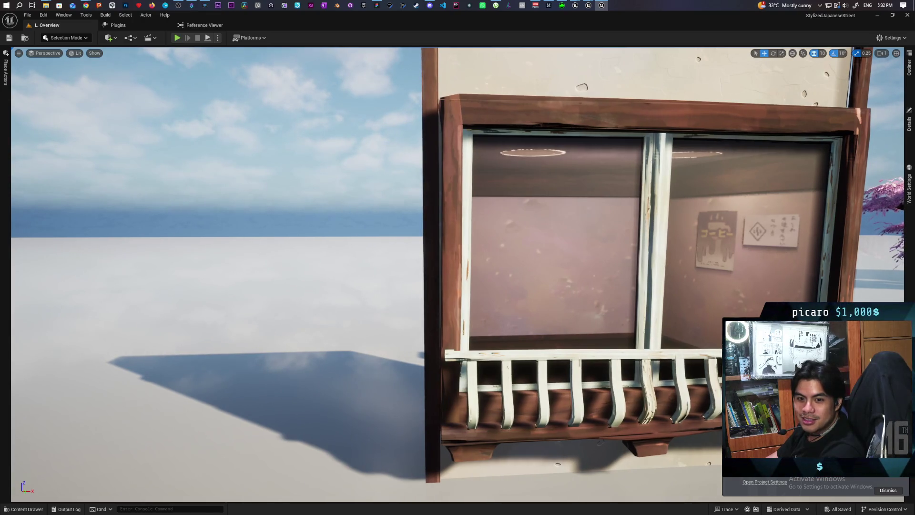
{"action": "key", "text": "s"}
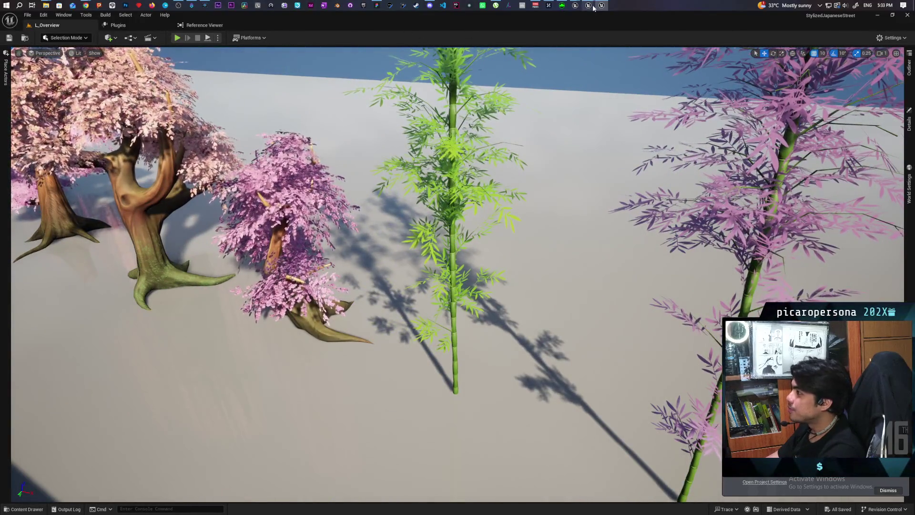
Switch to the Kozou_Dioramas editor through its taskbar preview.
{"action": "mouse_move", "coordinate": [575, 7]}
{"action": "left_click", "coordinate": [582, 43]}
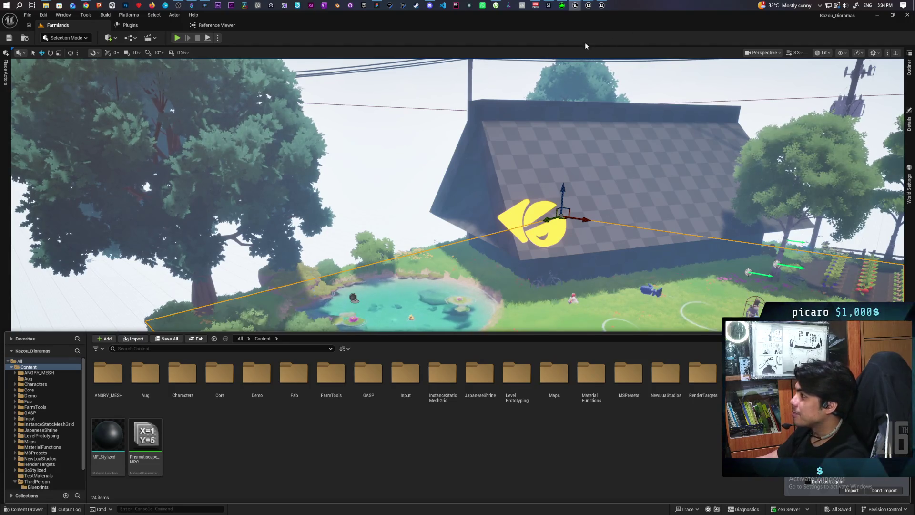
Bring the StylizedJapaneseStreet editor window to the front from the taskbar preview.
{"action": "mouse_move", "coordinate": [576, 6]}
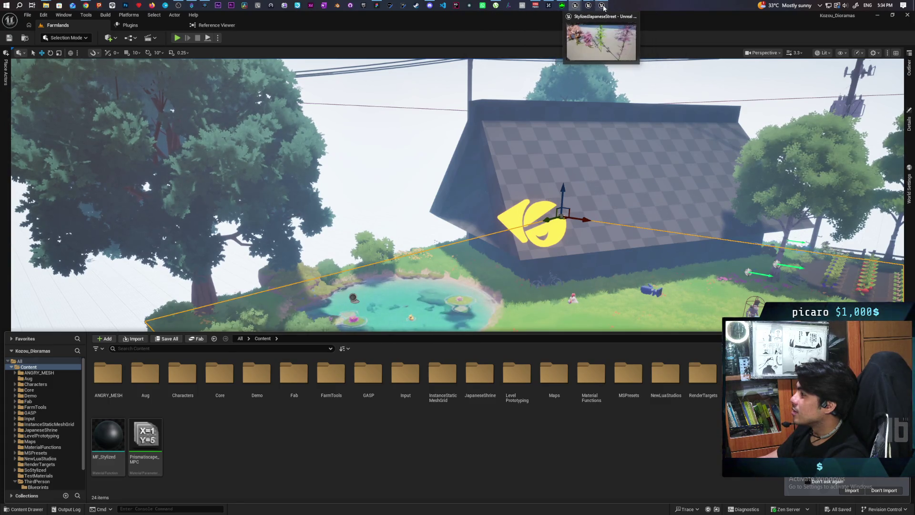
{"action": "mouse_move", "coordinate": [603, 38]}
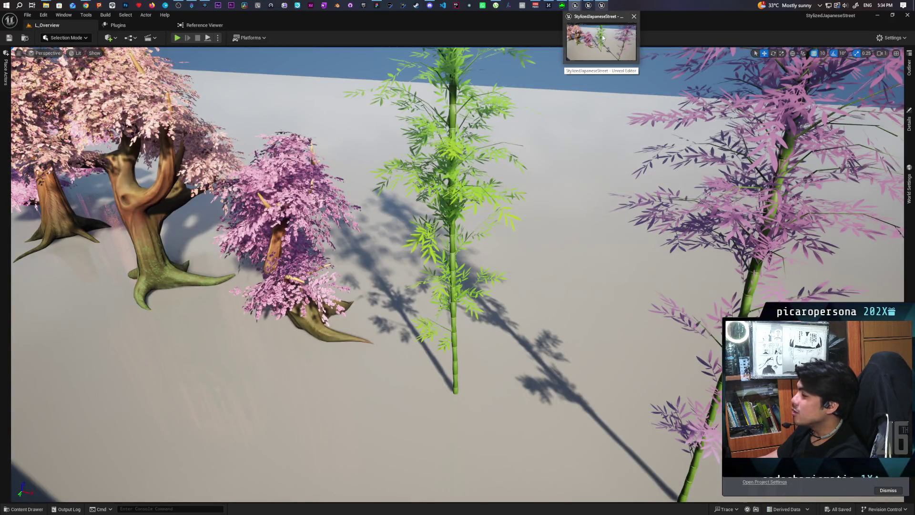
{"action": "left_click", "coordinate": [603, 38]}
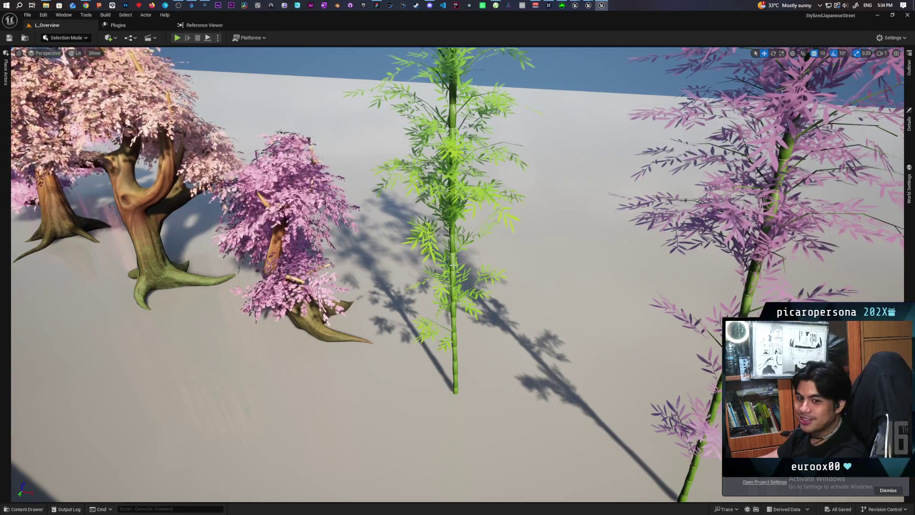
Fly back to see the full asset layout, then move closer to the walls and antennas.
{"action": "mouse_move", "coordinate": [477, 330]}
{"action": "left_mouse_down"}
{"action": "mouse_move", "coordinate": [439, 378]}
{"action": "mouse_move", "coordinate": [522, 343]}
{"action": "left_mouse_up"}
{"action": "left_click_drag", "start_coordinate": [524, 472], "coordinate": [535, 470]}
Select L_Showcase in the Content Drawer's Levels folder.
{"action": "left_click", "coordinate": [34, 511]}
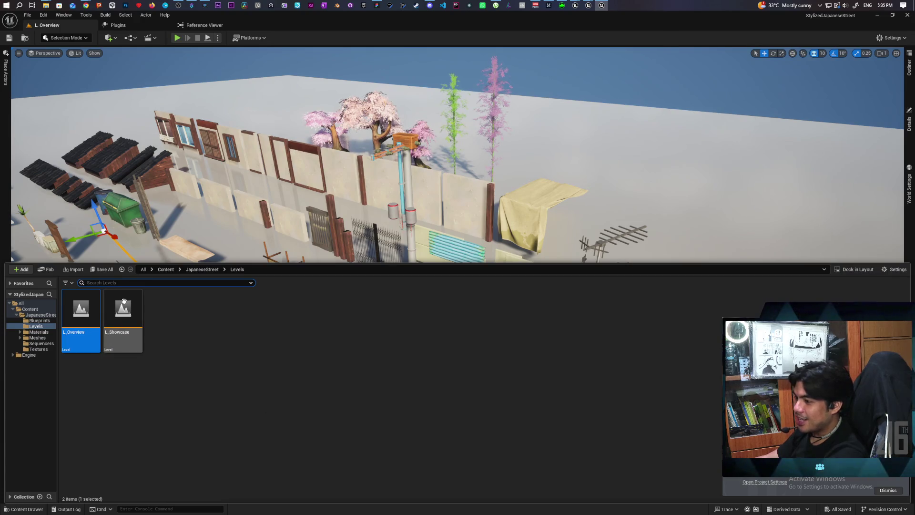
{"action": "left_click", "coordinate": [123, 307]}
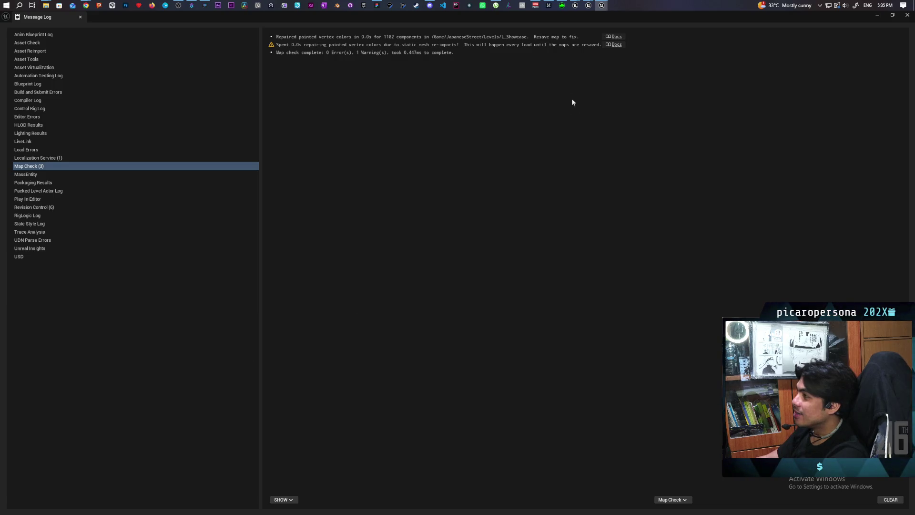
Shrink the Message Log to reveal the level, then bring forward the 'ue5 rimlight substrate material' Chrome window.
{"action": "mouse_move", "coordinate": [570, 24]}
{"action": "left_mouse_down"}
{"action": "mouse_move", "coordinate": [517, 225]}
{"action": "mouse_move", "coordinate": [487, 223]}
{"action": "left_mouse_up"}
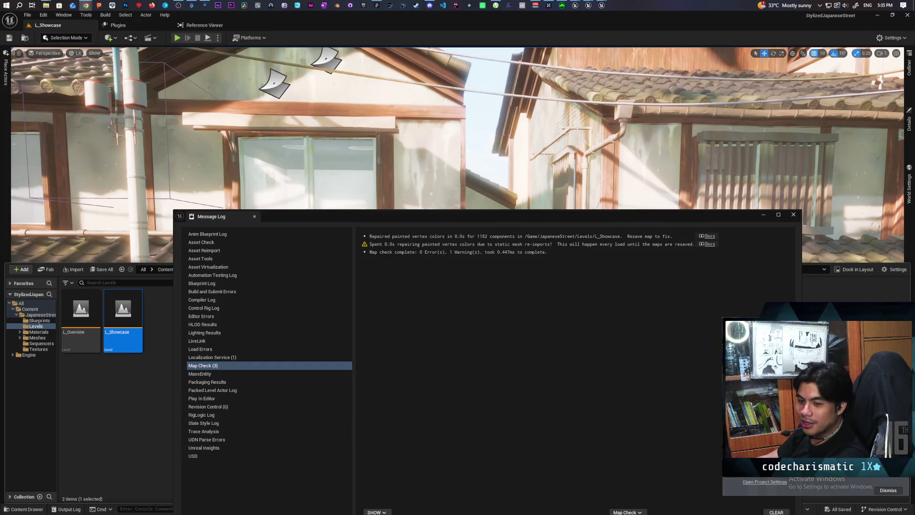
{"action": "left_click", "coordinate": [90, 5]}
{"action": "left_click", "coordinate": [619, 45]}
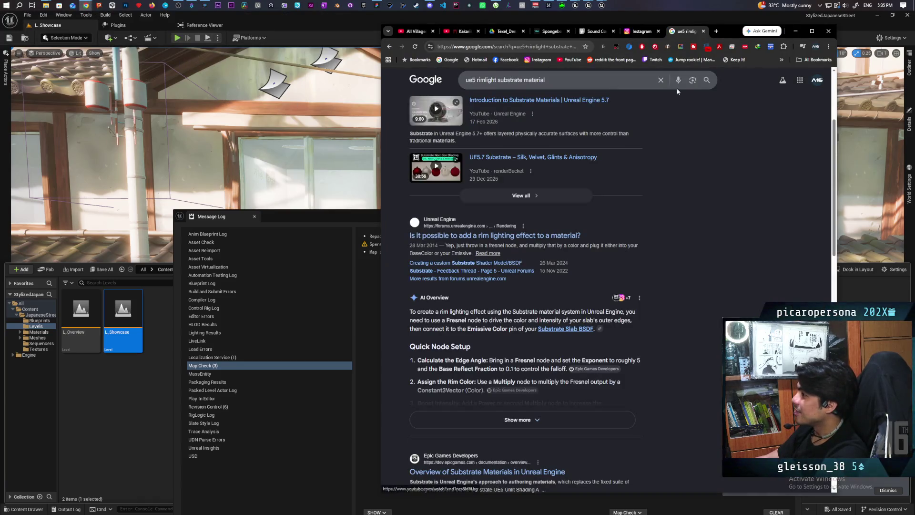
Paste the ArtStation Parallax Interior mapping artwork URL into Chrome and load the page.
{"action": "left_click", "coordinate": [530, 48]}
{"action": "key", "text": "ctrl+v"}
{"action": "key", "text": "Return"}
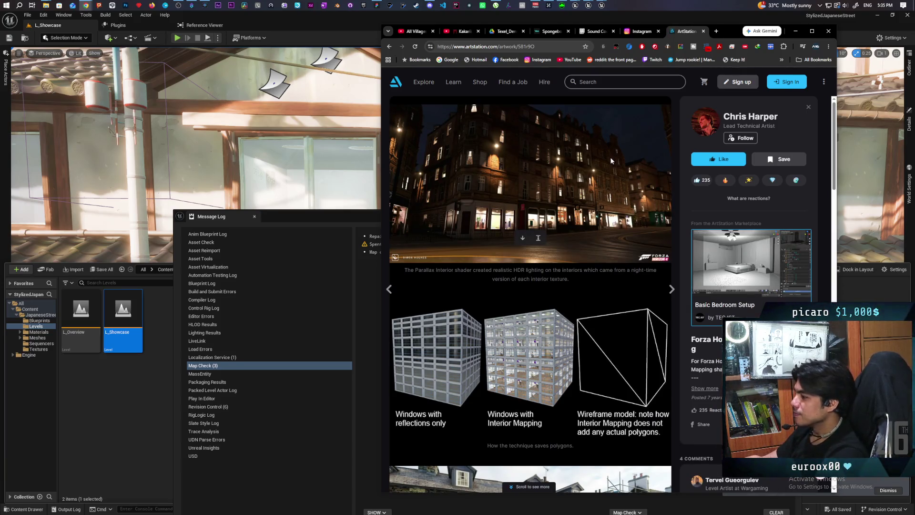
Scroll through the building photos and room, shop and café interior atlases, then minimize the browser.
{"action": "scroll", "coordinate": [610, 158], "scroll_direction": "down", "scroll_amount": 2}
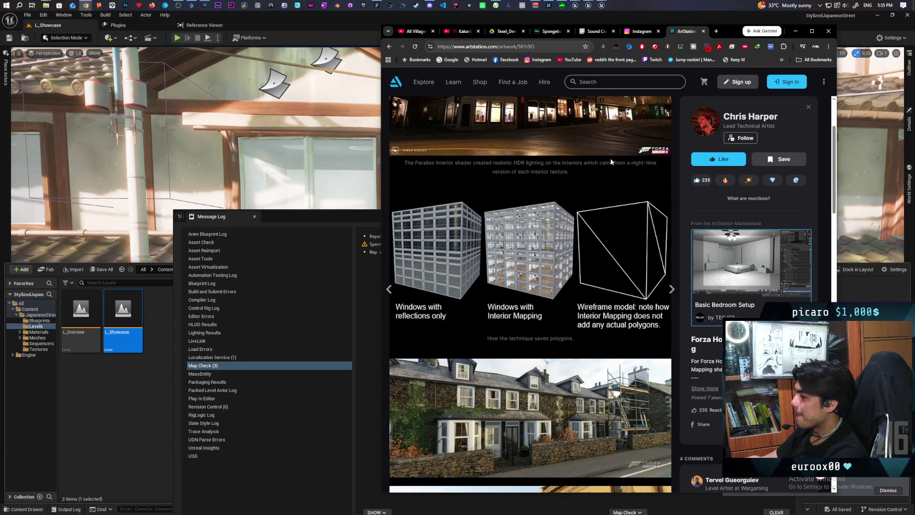
{"action": "scroll", "coordinate": [611, 162], "scroll_direction": "up", "scroll_amount": 2}
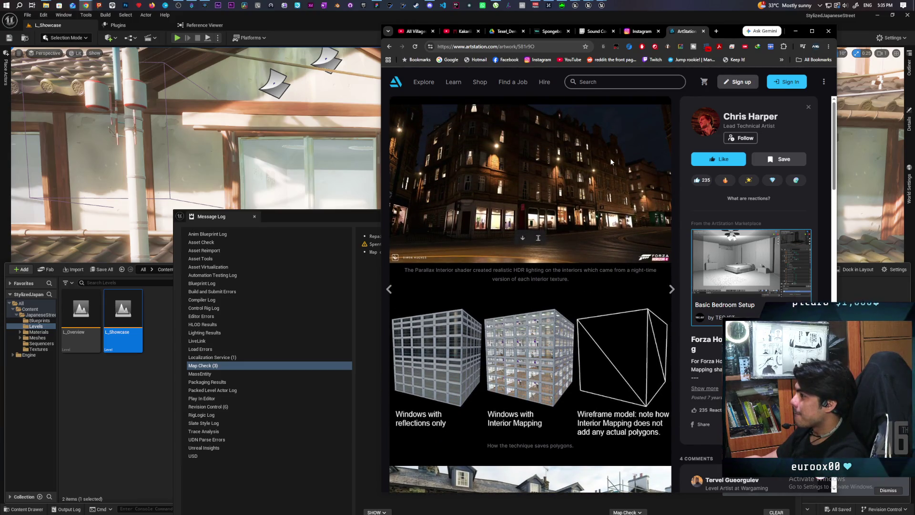
{"action": "scroll", "coordinate": [611, 161], "scroll_direction": "down", "scroll_amount": 3}
{"action": "scroll", "coordinate": [562, 195], "scroll_direction": "down", "scroll_amount": 7}
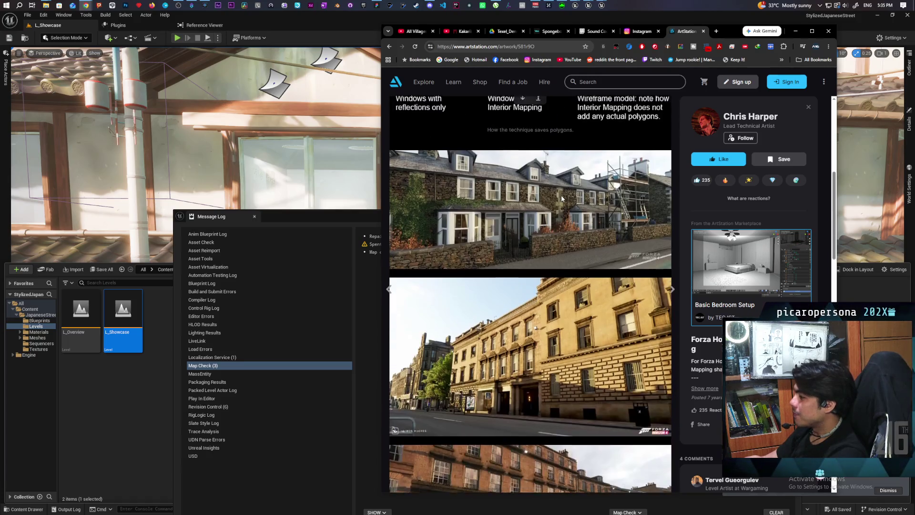
{"action": "scroll", "coordinate": [562, 198], "scroll_direction": "down", "scroll_amount": 9}
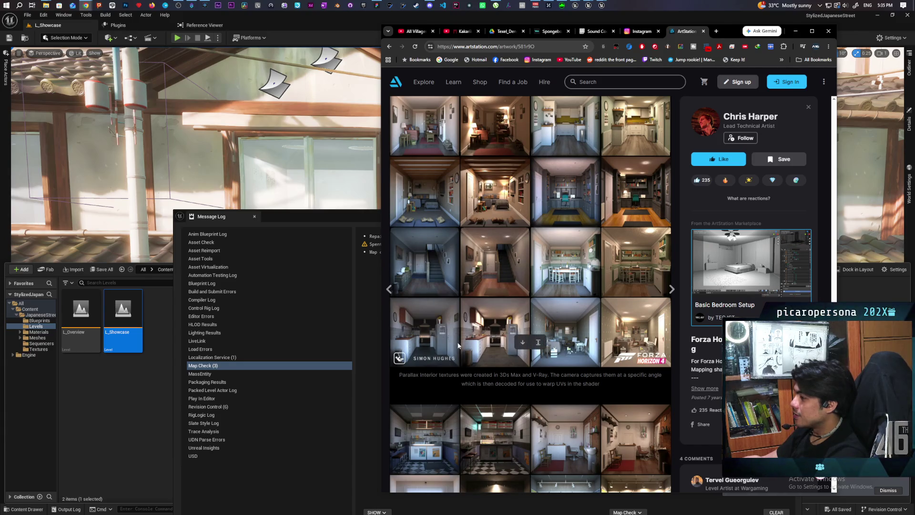
{"action": "scroll", "coordinate": [608, 322], "scroll_direction": "up", "scroll_amount": 3}
{"action": "scroll", "coordinate": [548, 362], "scroll_direction": "down", "scroll_amount": 2}
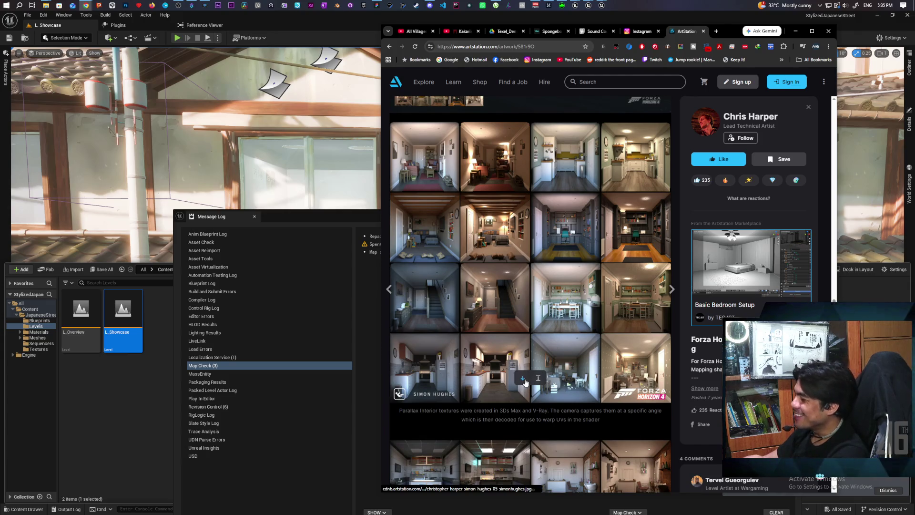
{"action": "scroll", "coordinate": [575, 342], "scroll_direction": "down", "scroll_amount": 10}
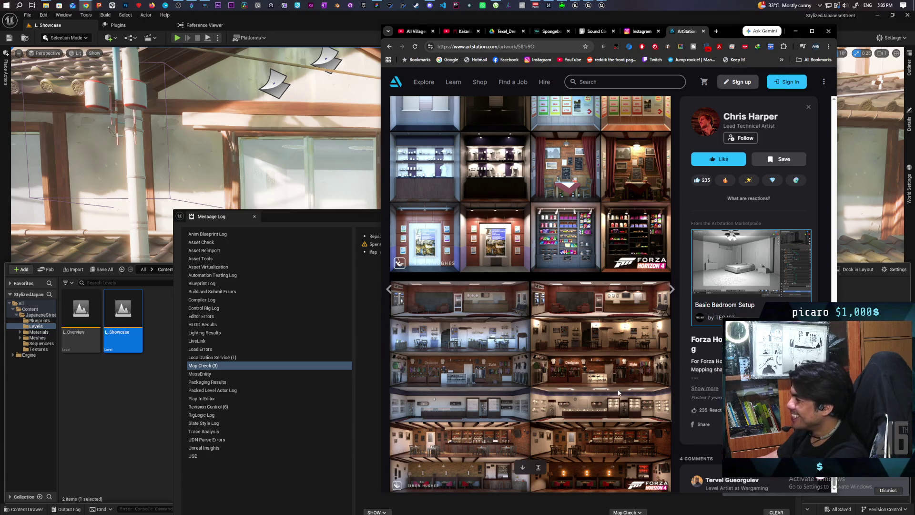
{"action": "left_click", "coordinate": [796, 32]}
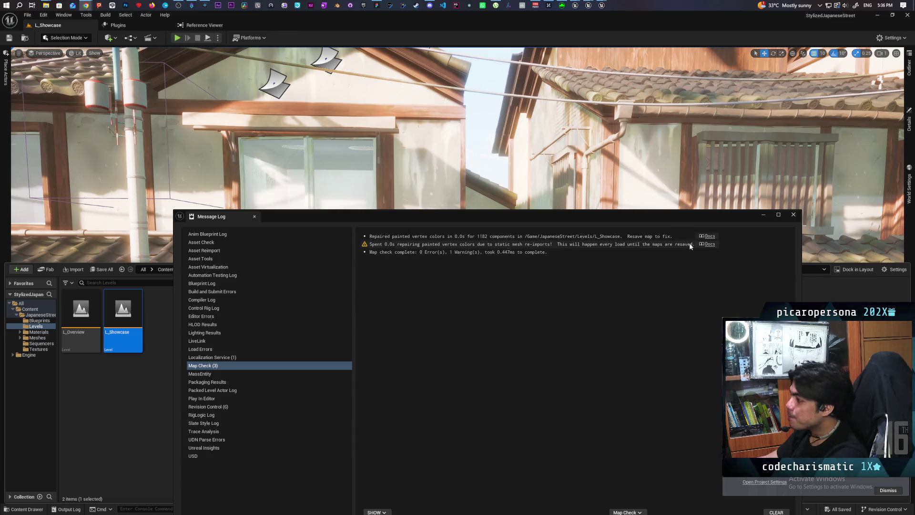
Close the Content Drawer and Message Log, then fly the view forward down the street.
{"action": "left_click", "coordinate": [765, 214]}
{"action": "left_click", "coordinate": [761, 215]}
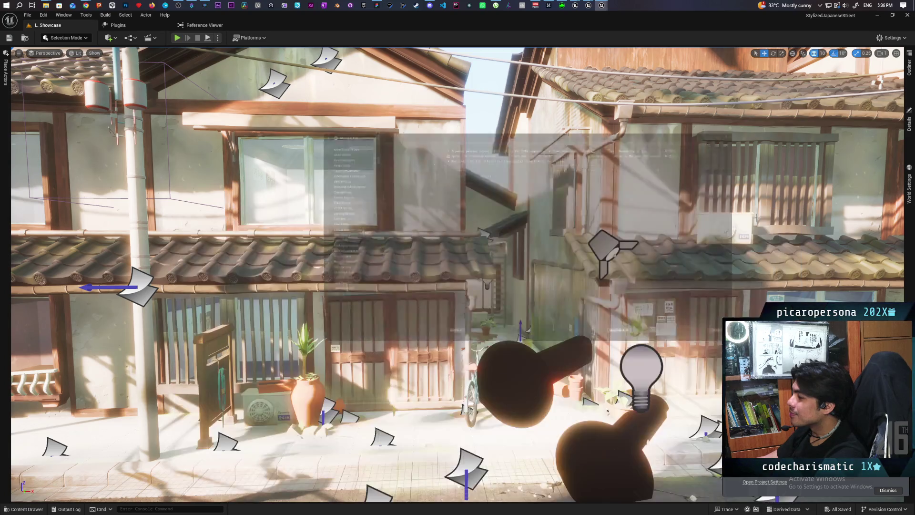
{"action": "left_click_drag", "start_coordinate": [690, 253], "coordinate": [625, 236]}
{"action": "mouse_move", "coordinate": [614, 330]}
{"action": "left_mouse_down"}
{"action": "mouse_move", "coordinate": [601, 293]}
{"action": "mouse_move", "coordinate": [617, 333]}
{"action": "mouse_move", "coordinate": [543, 362]}
{"action": "mouse_move", "coordinate": [543, 286]}
{"action": "mouse_move", "coordinate": [483, 417]}
{"action": "left_mouse_up"}
Play the level from the sidewalk spot beside the parked bicycles using Play From Here.
{"action": "right_click", "coordinate": [442, 400]}
{"action": "left_click", "coordinate": [472, 390]}
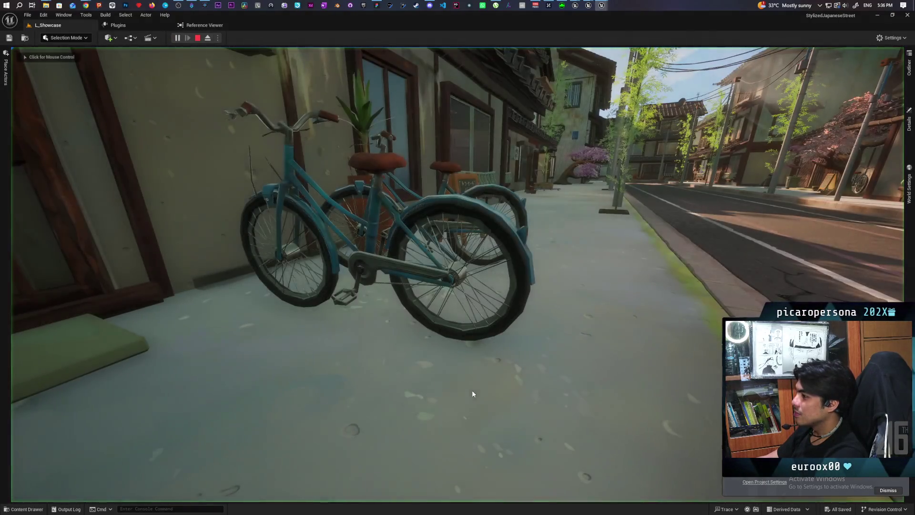
{"action": "left_click", "coordinate": [473, 394]}
Walk the player along the L_Showcase street, then end the Play In Editor session.
{"action": "key", "text": "w"}
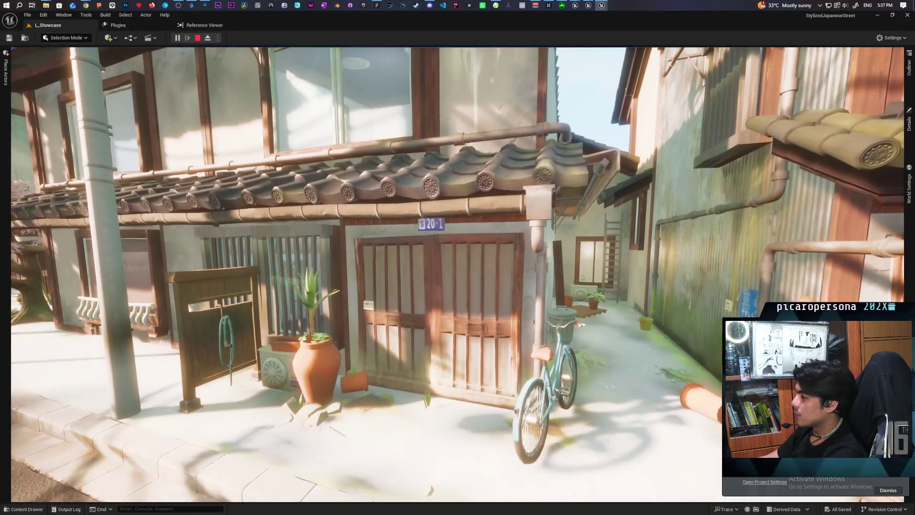
{"action": "key", "text": "Escape"}
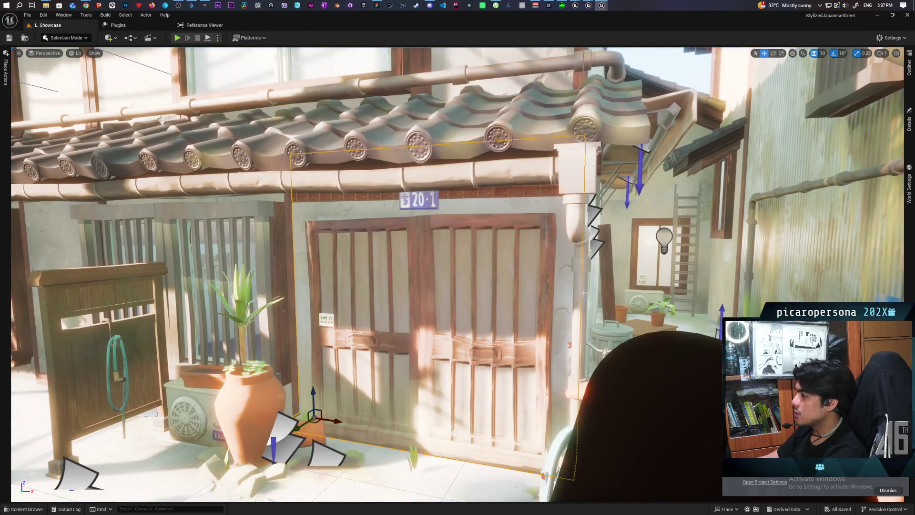
Frame the door, identify it as door_wall3 under Building_02 in the Outliner, and orbit toward the upper window.
{"action": "key", "text": "f"}
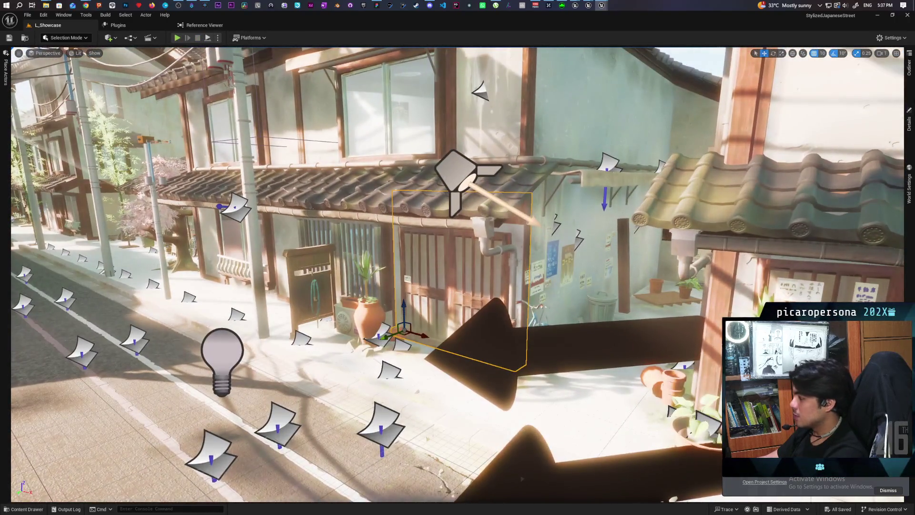
{"action": "left_click", "coordinate": [910, 66]}
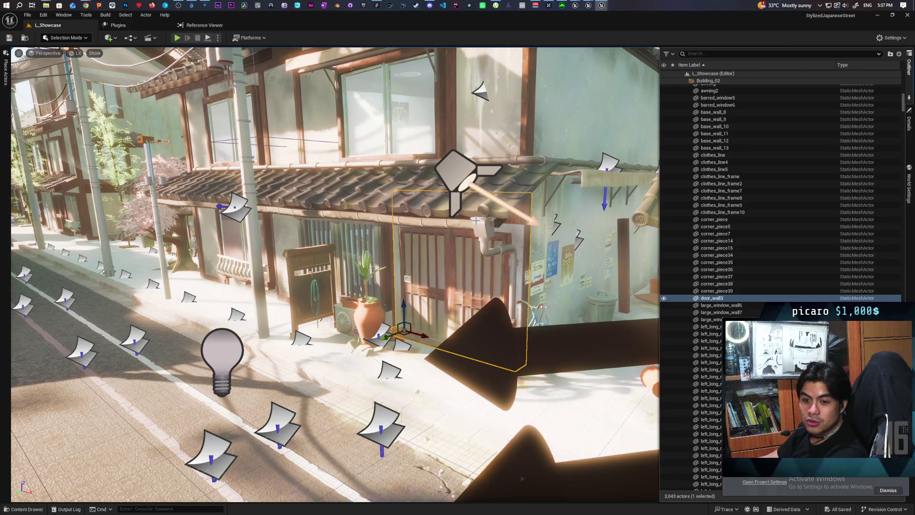
{"action": "mouse_move", "coordinate": [476, 222]}
{"action": "left_mouse_down"}
{"action": "mouse_move", "coordinate": [447, 242]}
{"action": "mouse_move", "coordinate": [469, 316]}
{"action": "mouse_move", "coordinate": [474, 305]}
{"action": "mouse_move", "coordinate": [450, 324]}
{"action": "mouse_move", "coordinate": [329, 192]}
{"action": "left_mouse_up"}
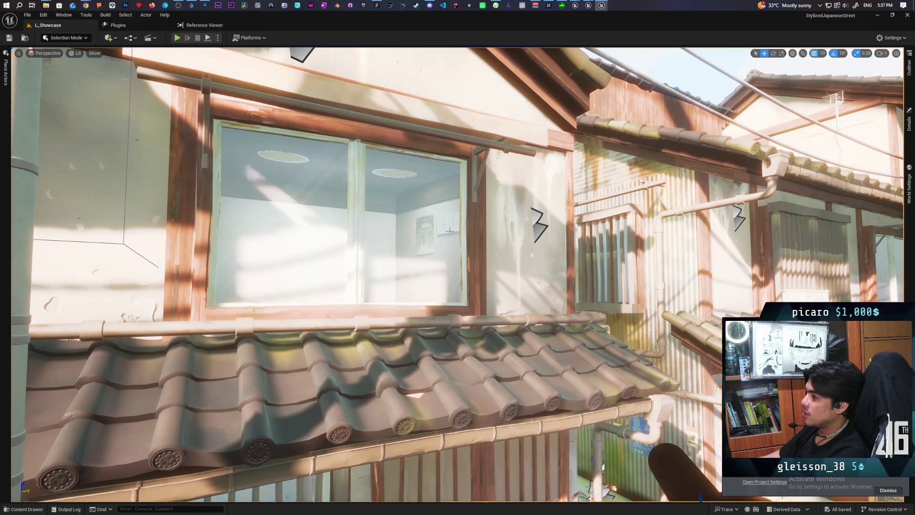
Fly past the house wall, utility pole and cherry-tree house, then rise over the rooftops to view the street.
{"action": "key", "text": "s"}
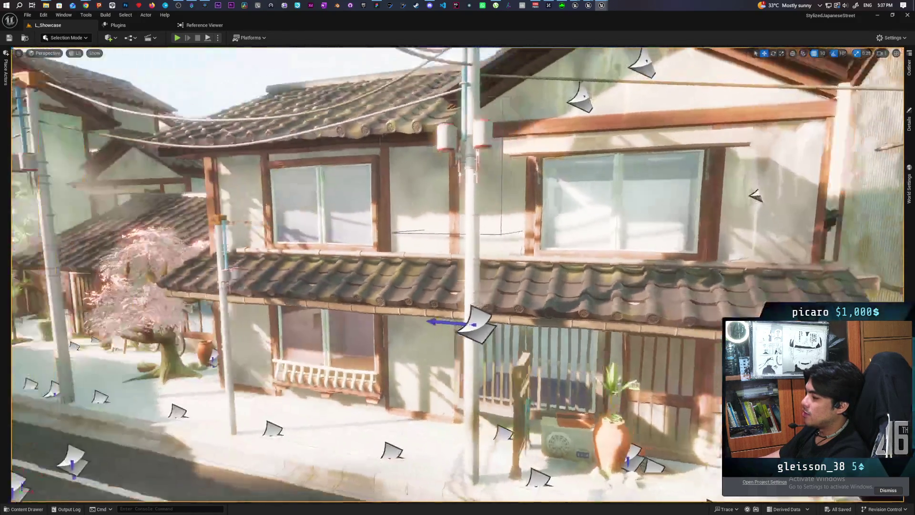
{"action": "key", "text": "w"}
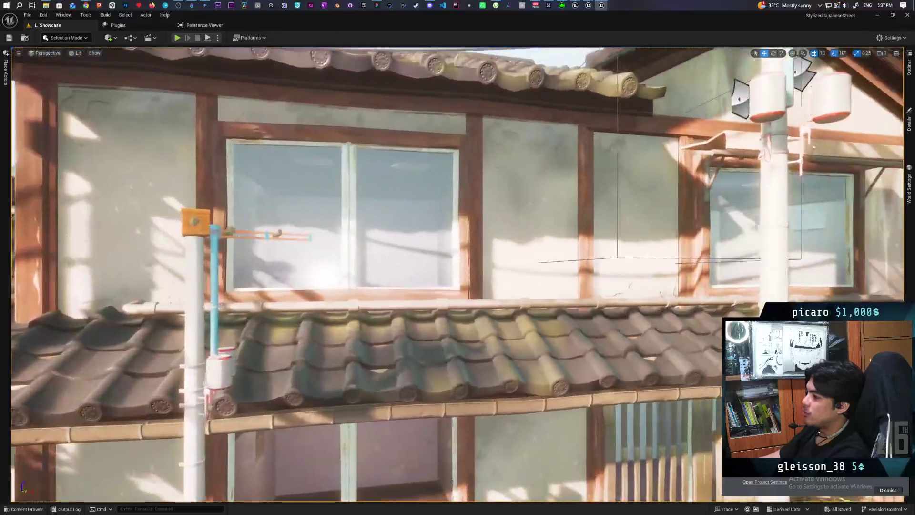
{"action": "key", "text": "s"}
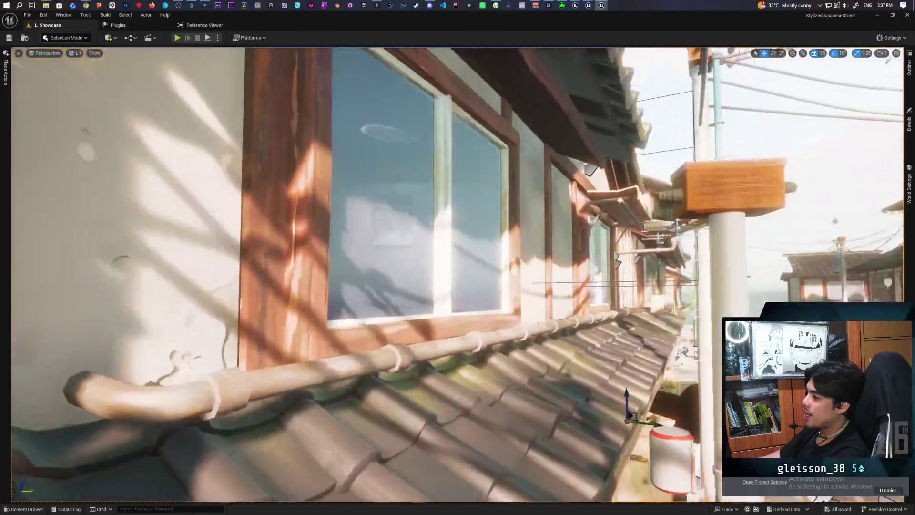
{"action": "key", "text": "s"}
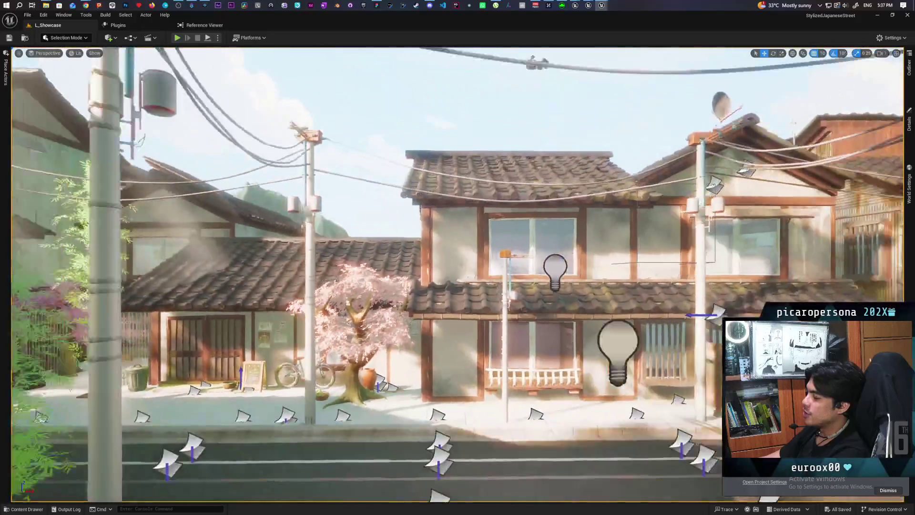
{"action": "key", "text": "w"}
{"action": "key", "text": "s"}
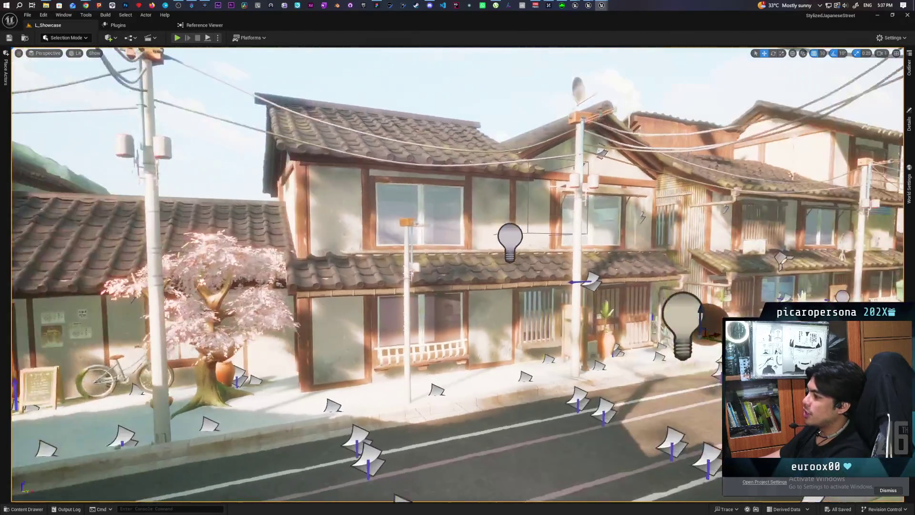
{"action": "key", "text": "w"}
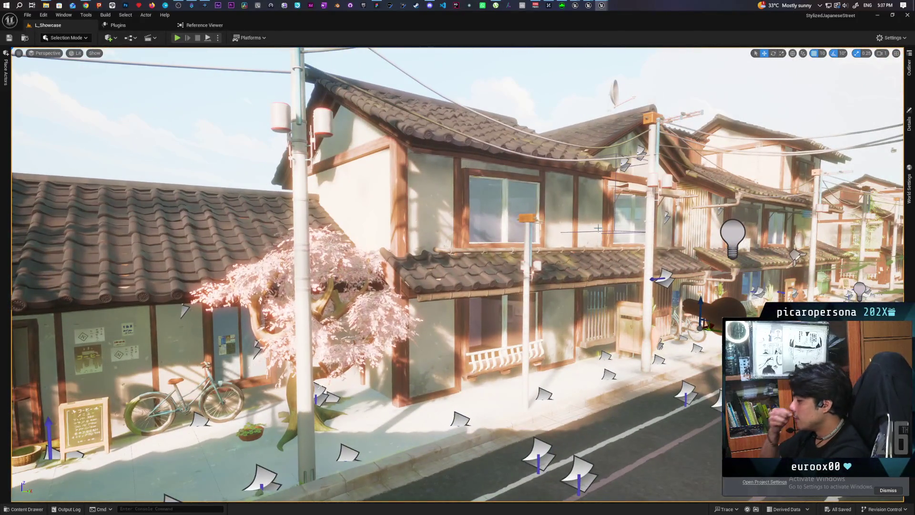
{"action": "key", "text": "w"}
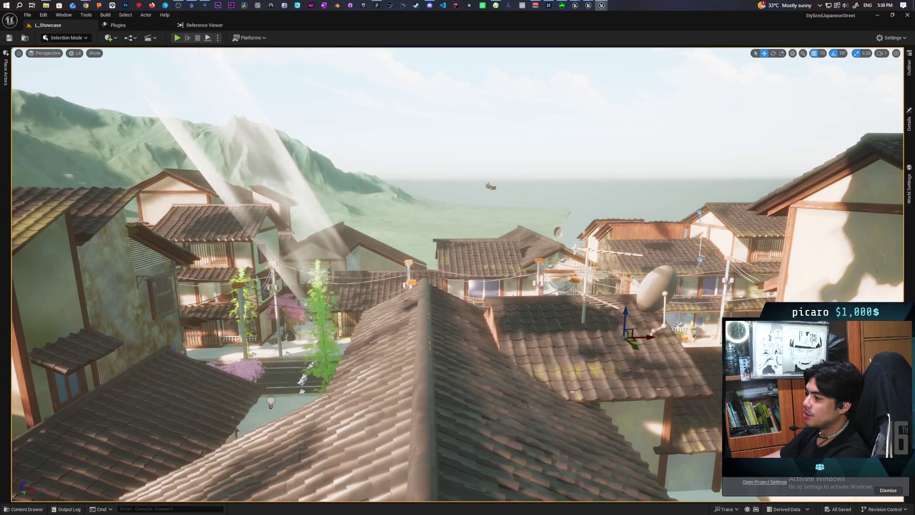
{"action": "key", "text": "w"}
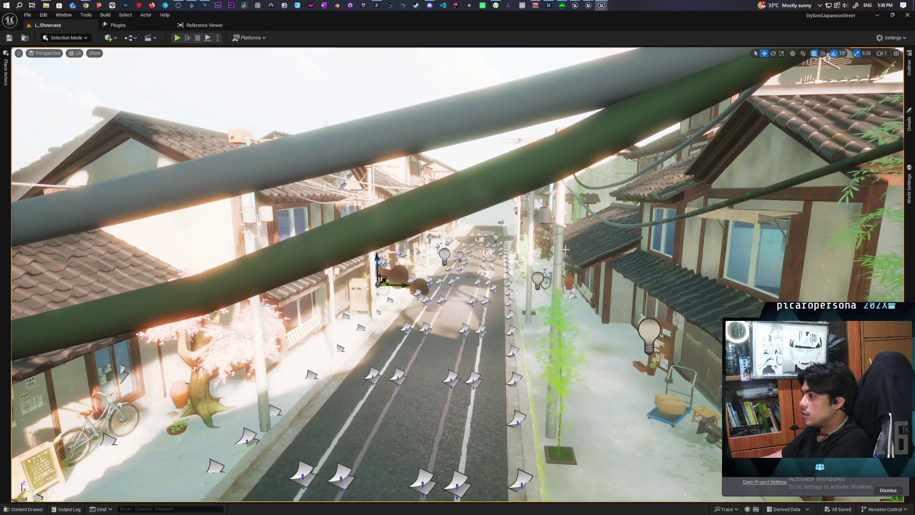
Fly the camera past the left facade and up over the houses toward the green mountains.
{"action": "mouse_move", "coordinate": [575, 267]}
{"action": "left_mouse_down"}
{"action": "mouse_move", "coordinate": [548, 229]}
{"action": "mouse_move", "coordinate": [524, 267]}
{"action": "mouse_move", "coordinate": [524, 233]}
{"action": "left_mouse_up"}
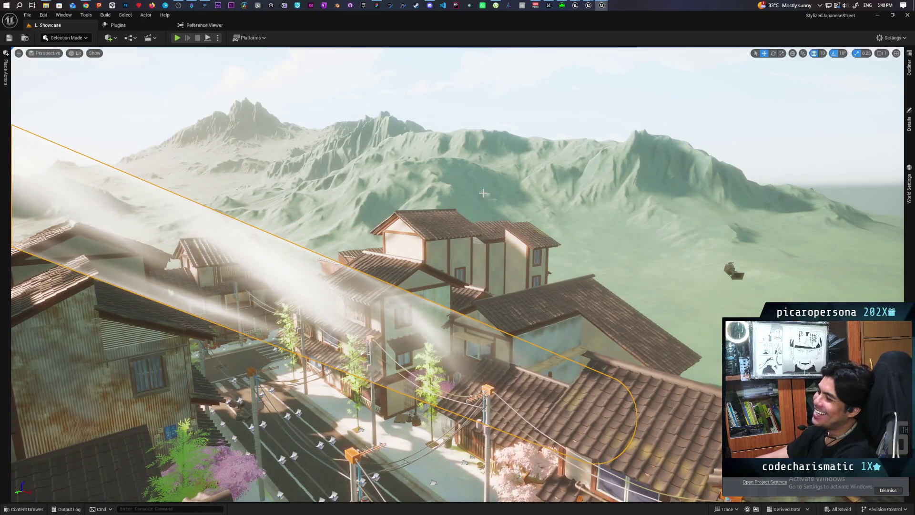
Deselect the fog volume by clicking empty sky in the viewport.
{"action": "left_click", "coordinate": [480, 106]}
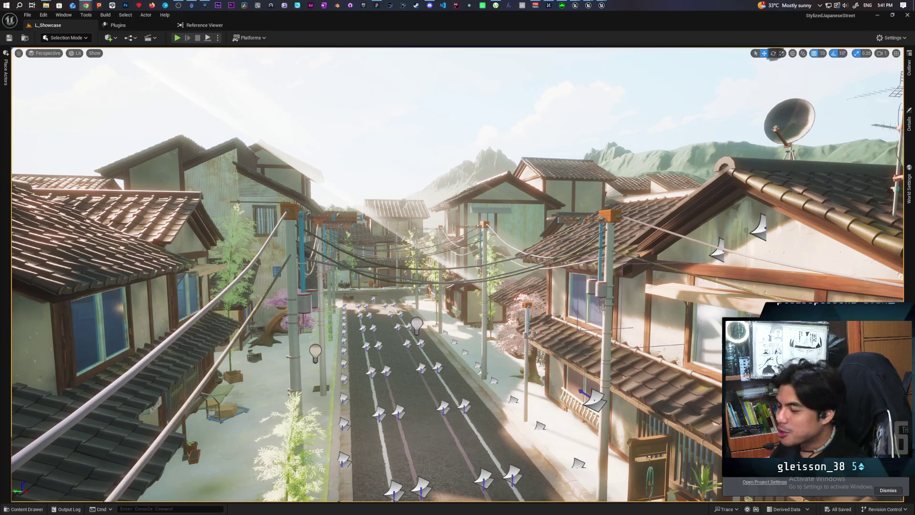
{"action": "key", "text": "w"}
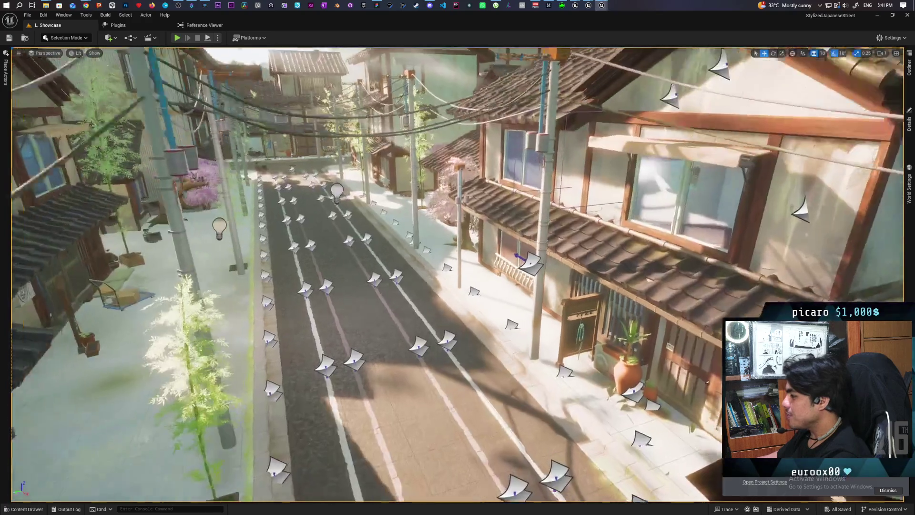
Fly around the gate, houses and shop fronts, then open the Outliner to view the Lighting folder actors.
{"action": "key", "text": "w"}
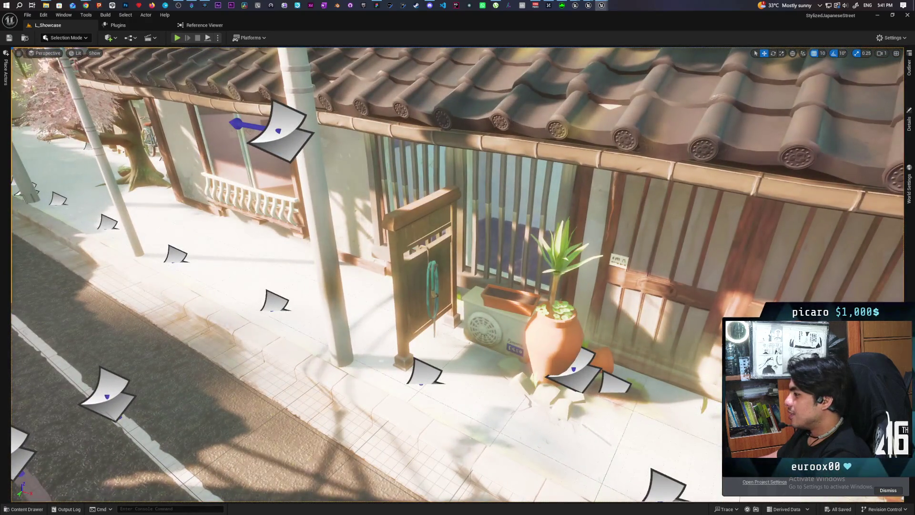
{"action": "key", "text": "s"}
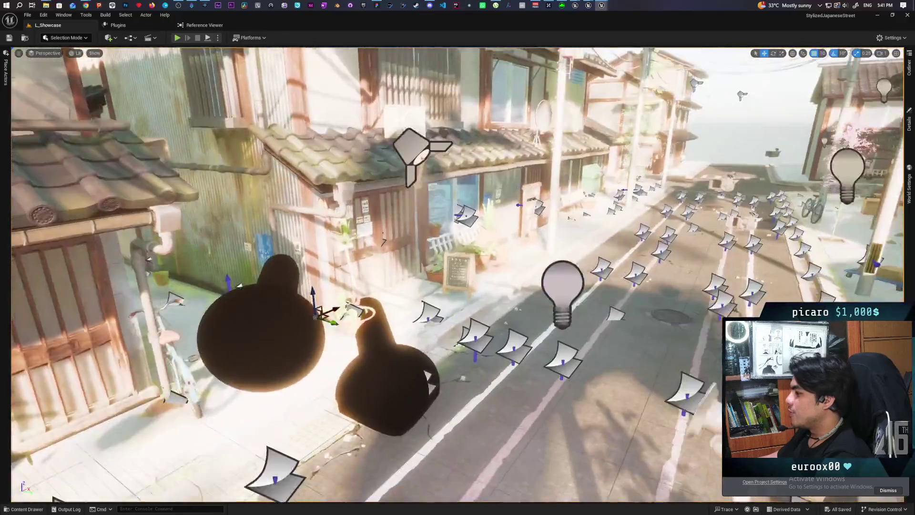
{"action": "key", "text": "w"}
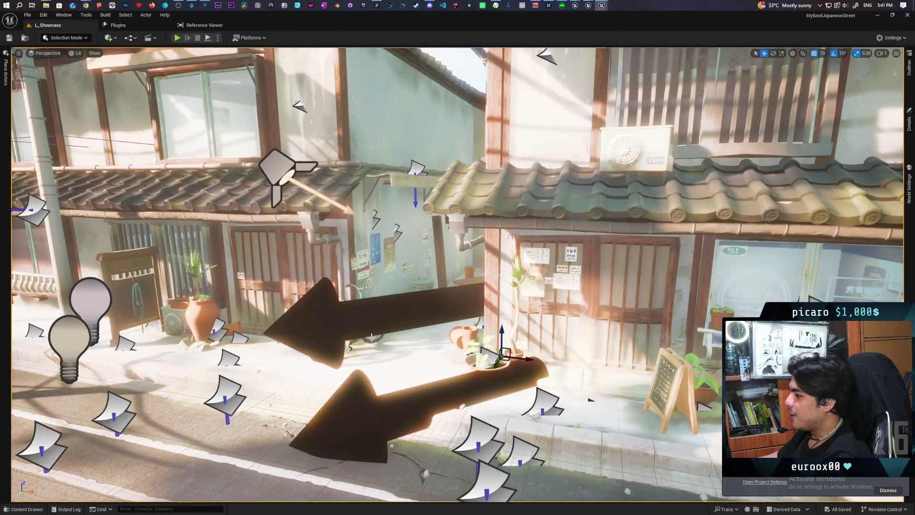
{"action": "left_click_drag", "start_coordinate": [370, 315], "coordinate": [370, 315]}
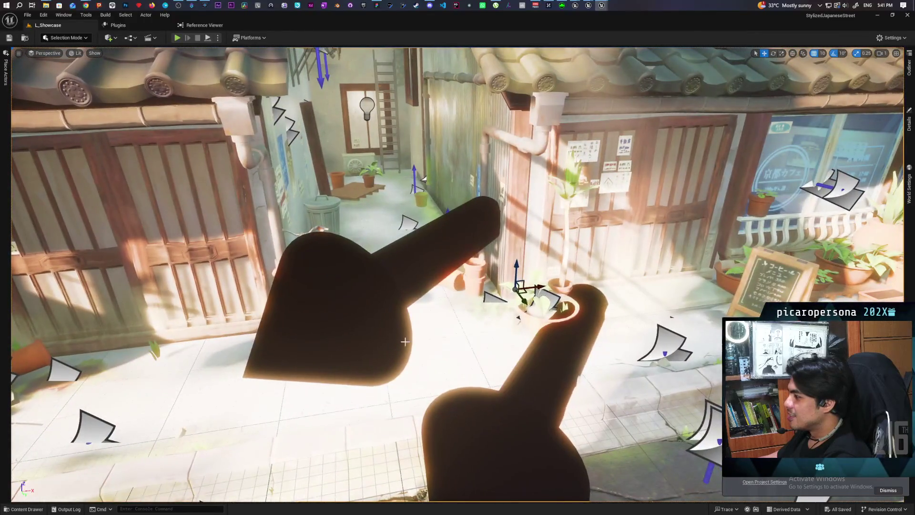
{"action": "left_click_drag", "start_coordinate": [429, 260], "coordinate": [429, 259]}
{"action": "left_click_drag", "start_coordinate": [559, 278], "coordinate": [559, 277]}
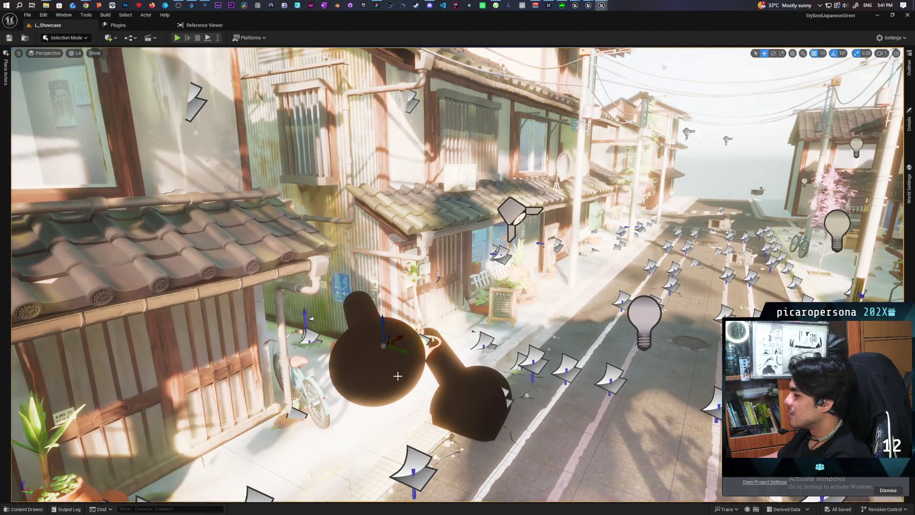
{"action": "left_click", "coordinate": [909, 67]}
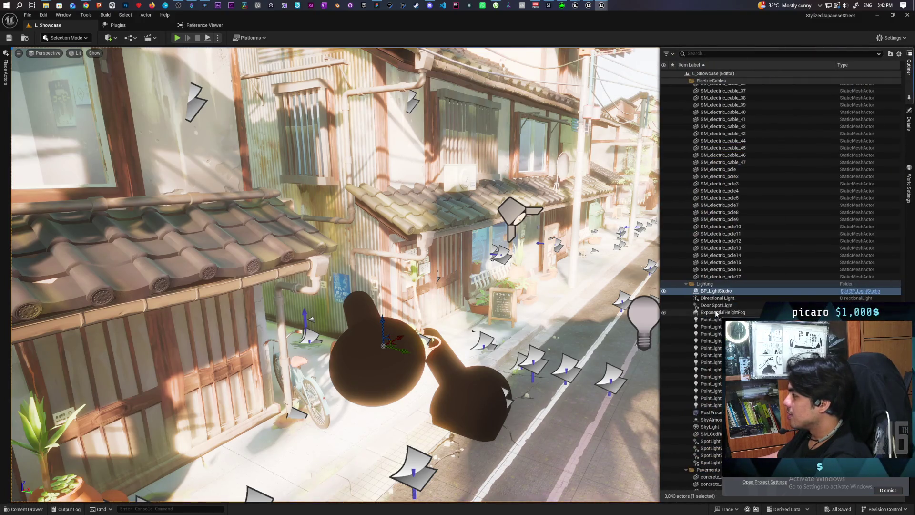
Close the Outliner, lift the dark arrow mesh and undo it, then fly up to the upper-storey window.
{"action": "left_click", "coordinate": [359, 342]}
{"action": "key", "text": "f"}
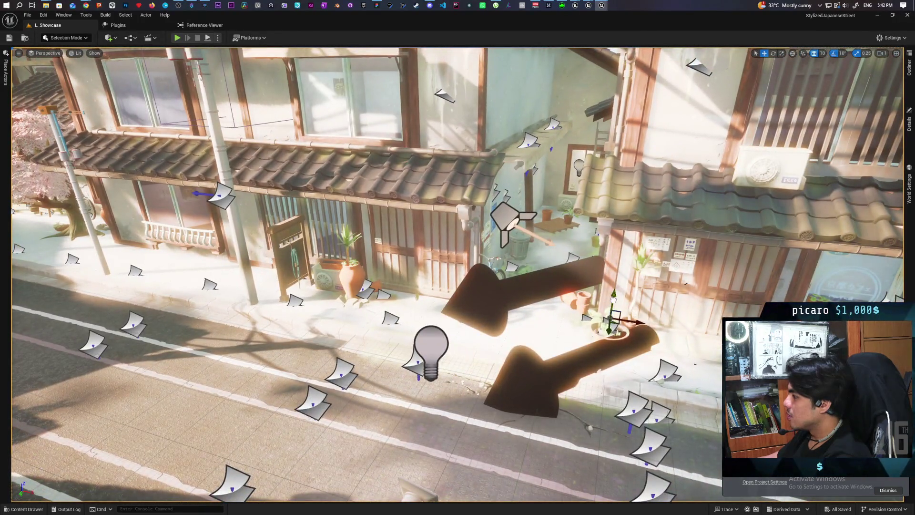
{"action": "left_click_drag", "start_coordinate": [609, 301], "coordinate": [634, 89]}
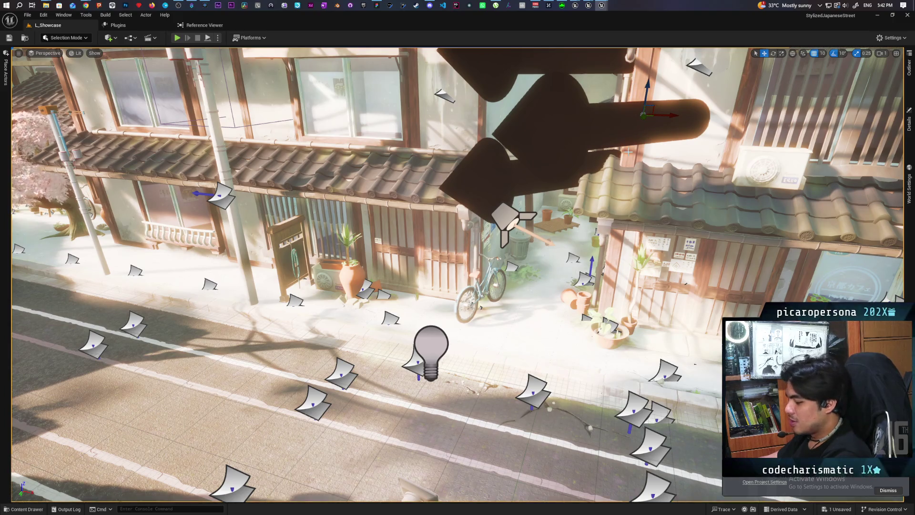
{"action": "key", "text": "ctrl+z"}
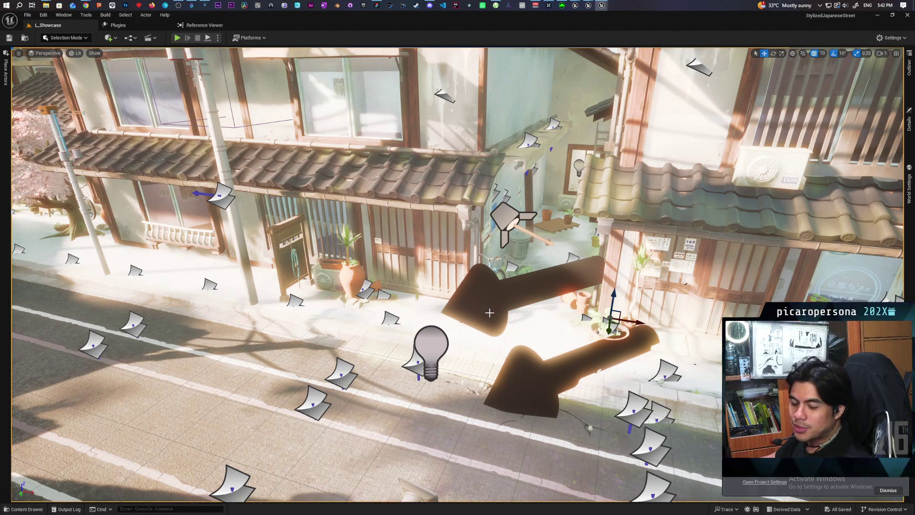
{"action": "mouse_move", "coordinate": [489, 313]}
{"action": "left_mouse_down"}
{"action": "mouse_move", "coordinate": [487, 248]}
{"action": "mouse_move", "coordinate": [489, 255]}
{"action": "left_mouse_up"}
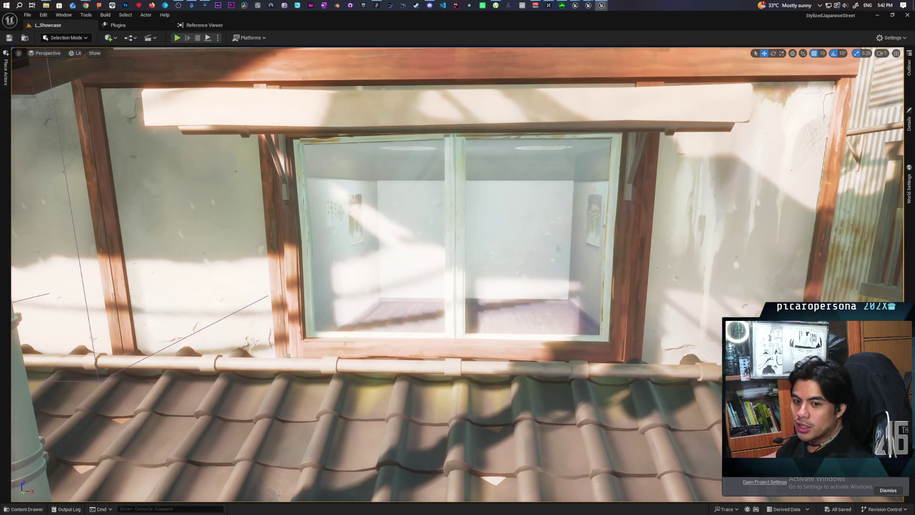
Fly the camera back past the house and power pole to a rooftop view of the mountains.
{"action": "mouse_move", "coordinate": [489, 255]}
{"action": "left_mouse_down"}
{"action": "mouse_move", "coordinate": [489, 325]}
{"action": "mouse_move", "coordinate": [490, 257]}
{"action": "mouse_move", "coordinate": [453, 224]}
{"action": "mouse_move", "coordinate": [465, 210]}
{"action": "mouse_move", "coordinate": [495, 203]}
{"action": "mouse_move", "coordinate": [472, 190]}
{"action": "mouse_move", "coordinate": [468, 205]}
{"action": "mouse_move", "coordinate": [491, 191]}
{"action": "mouse_move", "coordinate": [474, 203]}
{"action": "mouse_move", "coordinate": [467, 193]}
{"action": "left_mouse_up"}
{"action": "left_click_drag", "start_coordinate": [491, 306], "coordinate": [490, 307]}
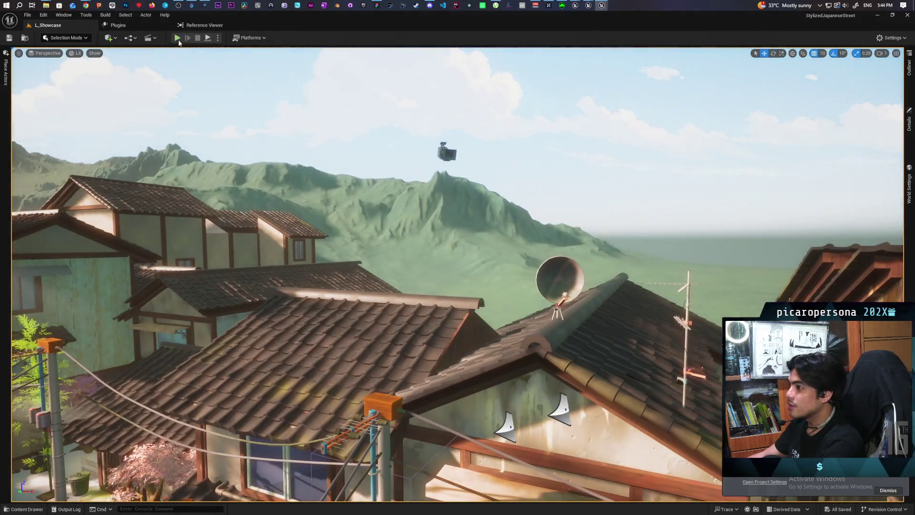
Play the level in the editor, look around the rooftops, then stop the play session.
{"action": "left_click", "coordinate": [177, 38]}
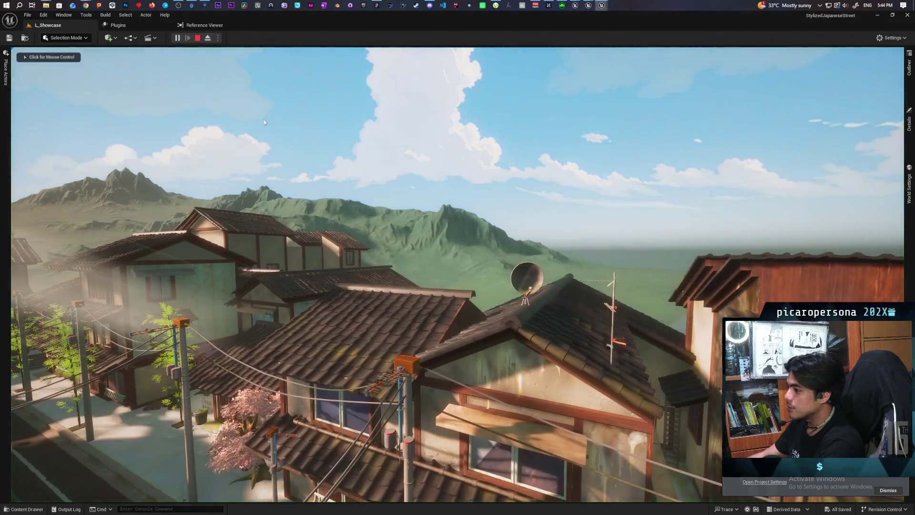
{"action": "left_click", "coordinate": [549, 198]}
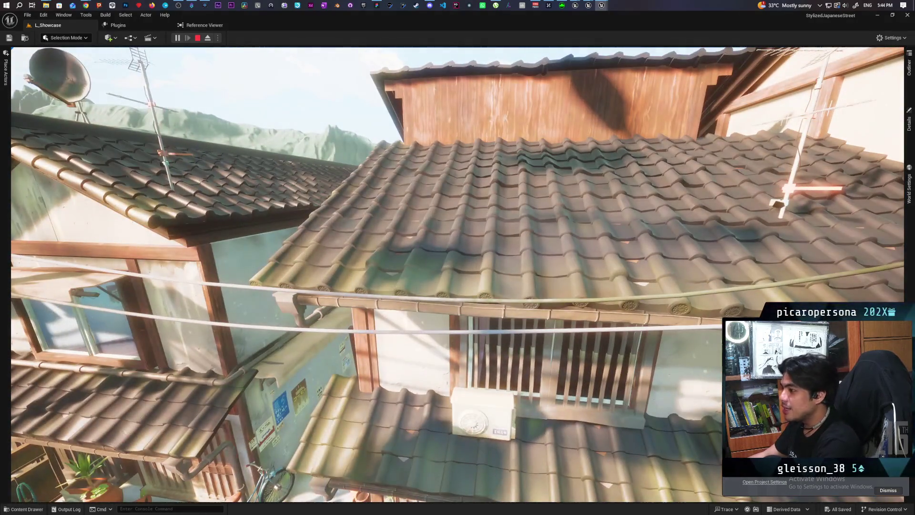
{"action": "key", "text": "Escape"}
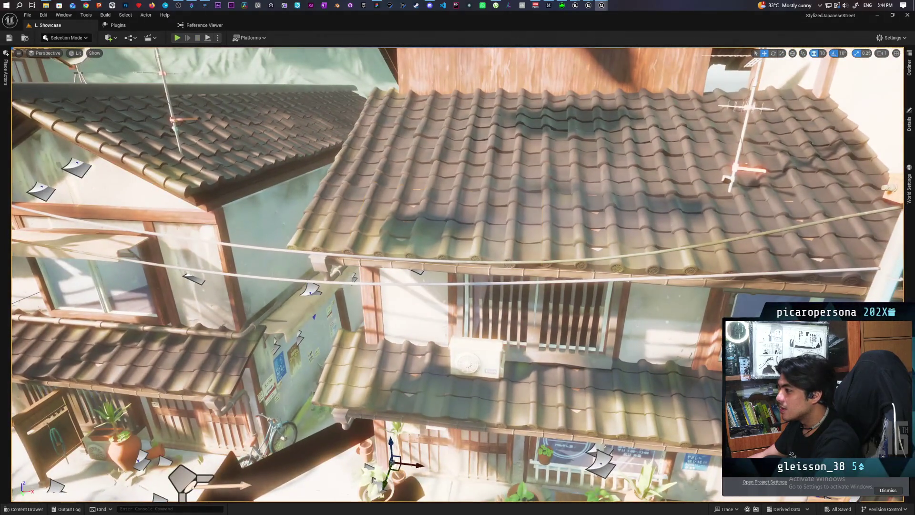
Test-move a roof-tile section up, then sideways, undoing each move.
{"action": "left_click", "coordinate": [412, 246]}
{"action": "left_click_drag", "start_coordinate": [372, 183], "coordinate": [372, 102]}
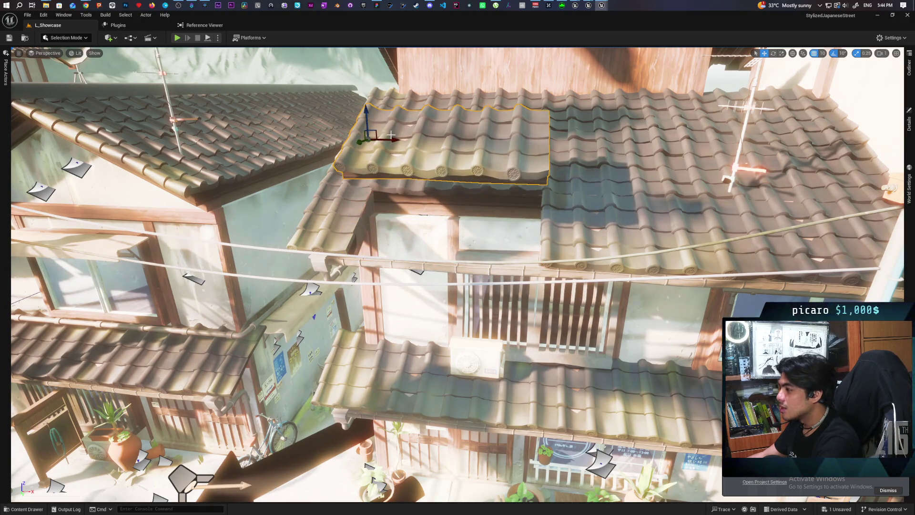
{"action": "key", "text": "ctrl+z"}
{"action": "left_click_drag", "start_coordinate": [403, 213], "coordinate": [572, 226]}
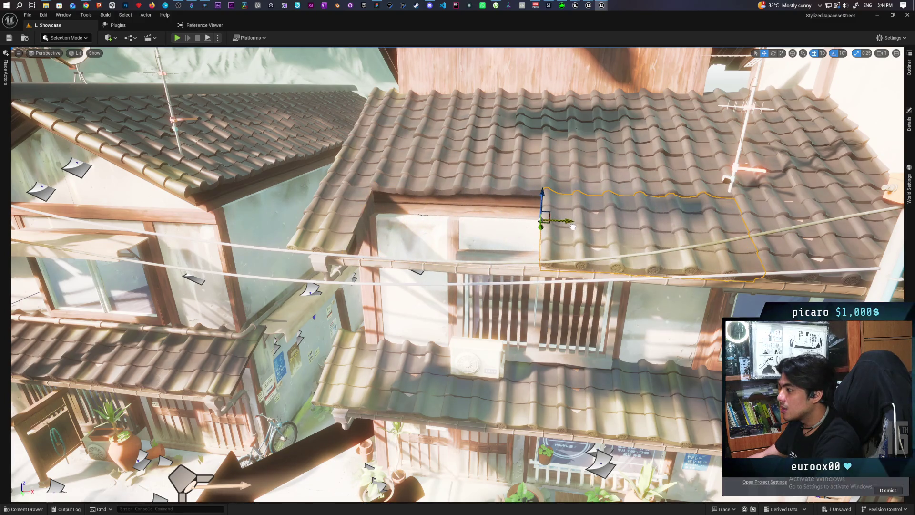
{"action": "key", "text": "ctrl+z"}
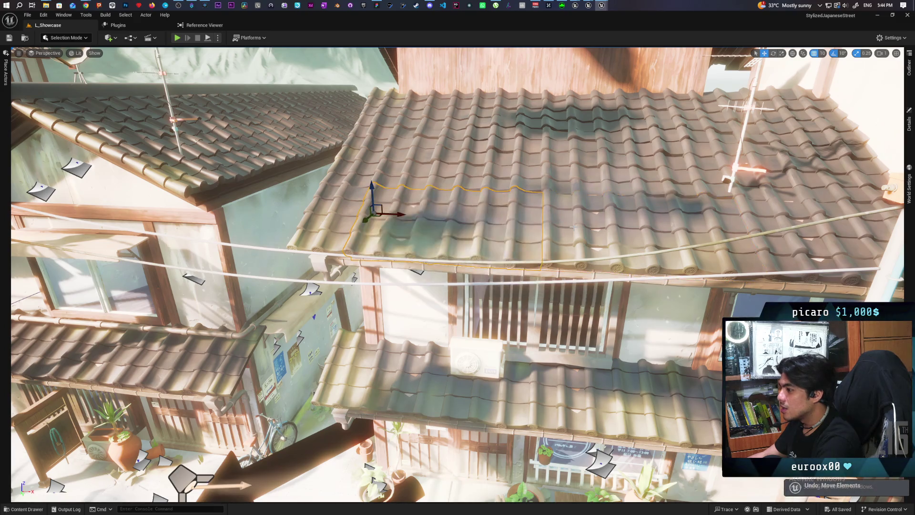
Select the door and window piece and wooden post, then the utility pole by the street.
{"action": "left_click", "coordinate": [422, 299]}
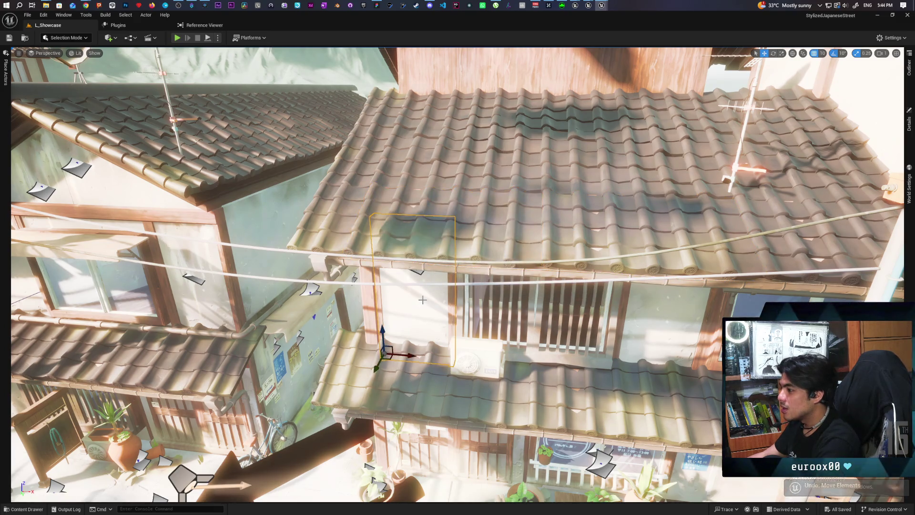
{"action": "left_click", "coordinate": [367, 298], "text": "ctrl"}
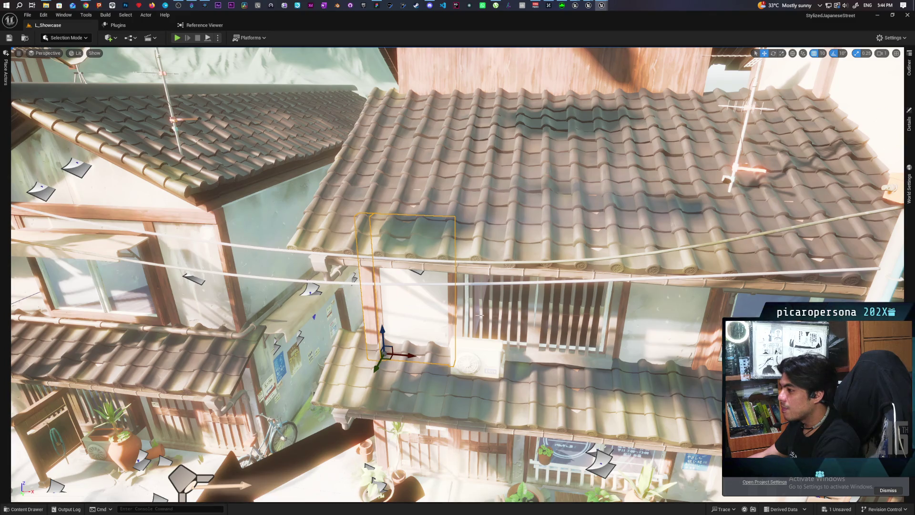
{"action": "scroll", "coordinate": [458, 274], "scroll_direction": "down", "scroll_amount": 10}
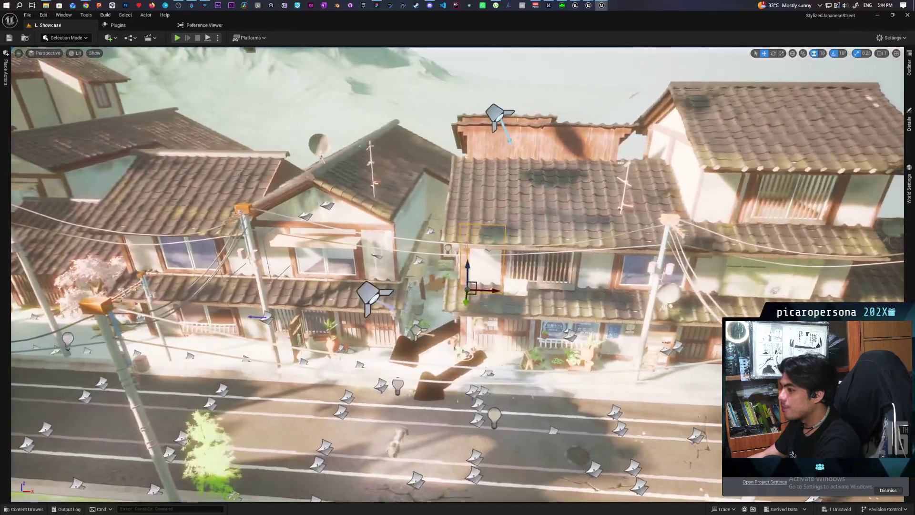
{"action": "left_click", "coordinate": [608, 310]}
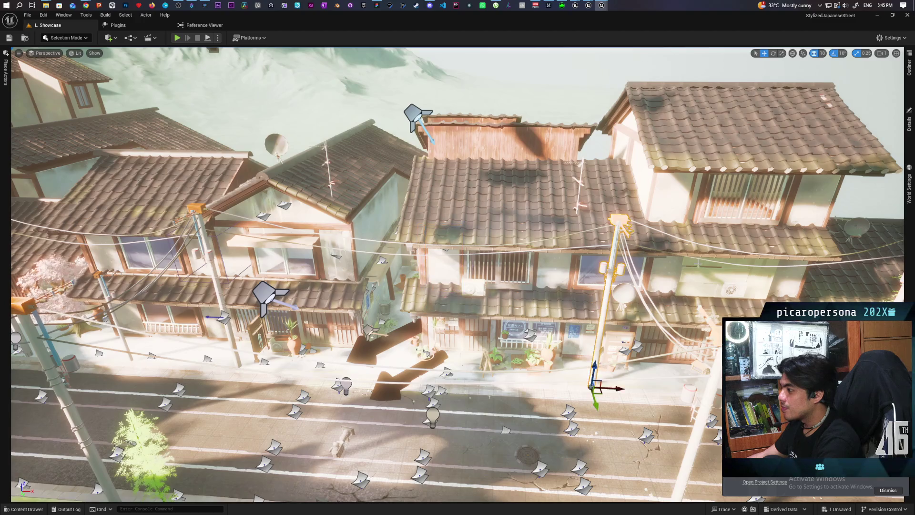
Zoom to the pole's crossarm, swing over the street and rooftops, and select the utility pole.
{"action": "scroll", "coordinate": [458, 275], "scroll_direction": "up", "scroll_amount": 10}
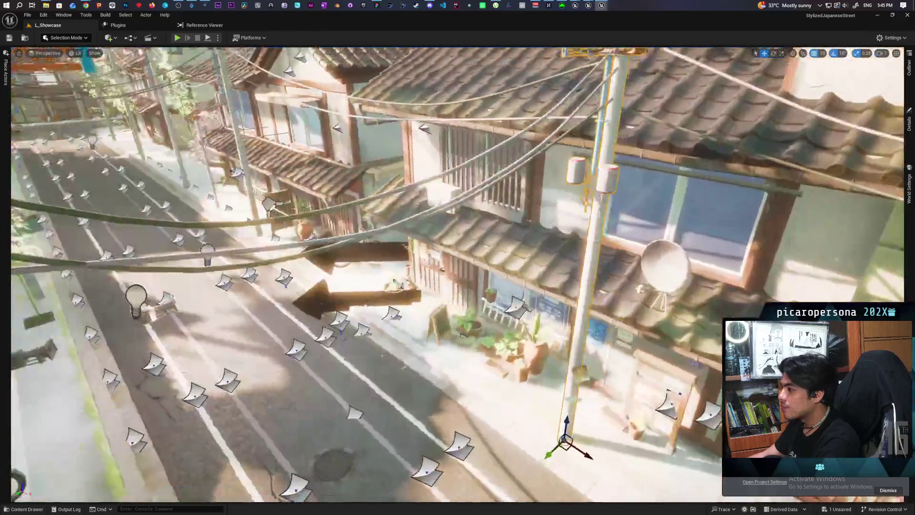
{"action": "scroll", "coordinate": [457, 275], "scroll_direction": "up", "scroll_amount": 10}
{"action": "scroll", "coordinate": [458, 275], "scroll_direction": "up", "scroll_amount": 10}
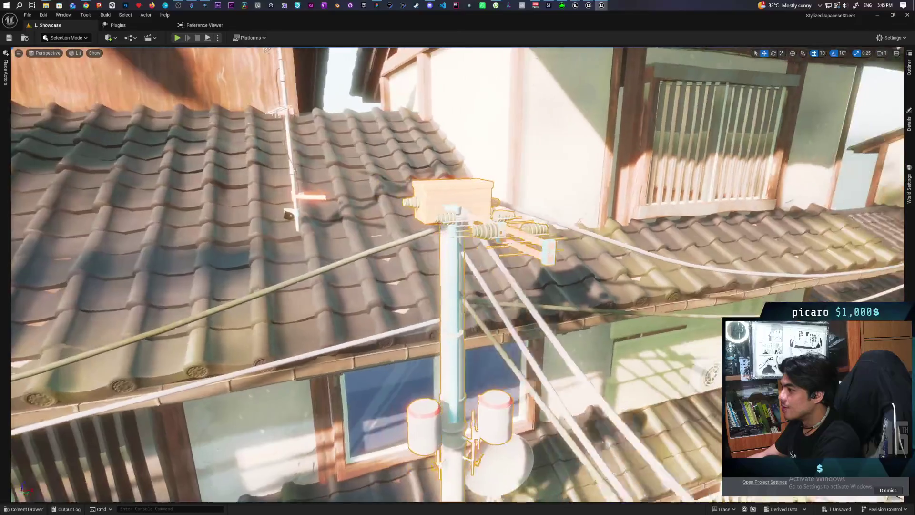
{"action": "scroll", "coordinate": [458, 274], "scroll_direction": "up", "scroll_amount": 5}
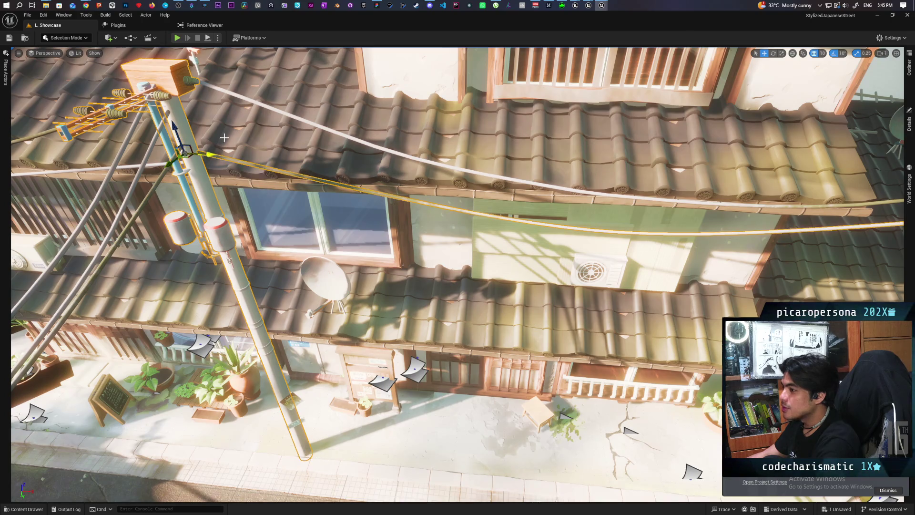
{"action": "left_click_drag", "start_coordinate": [273, 117], "coordinate": [459, 125]}
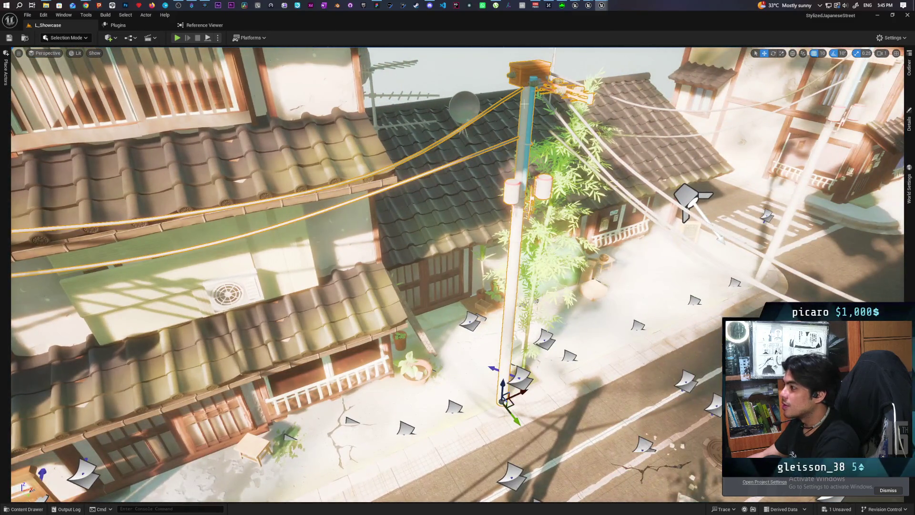
{"action": "mouse_move", "coordinate": [536, 216]}
{"action": "left_mouse_down"}
{"action": "mouse_move", "coordinate": [495, 234]}
{"action": "mouse_move", "coordinate": [495, 96]}
{"action": "mouse_move", "coordinate": [495, 105]}
{"action": "mouse_move", "coordinate": [572, 117]}
{"action": "mouse_move", "coordinate": [443, 117]}
{"action": "left_mouse_up"}
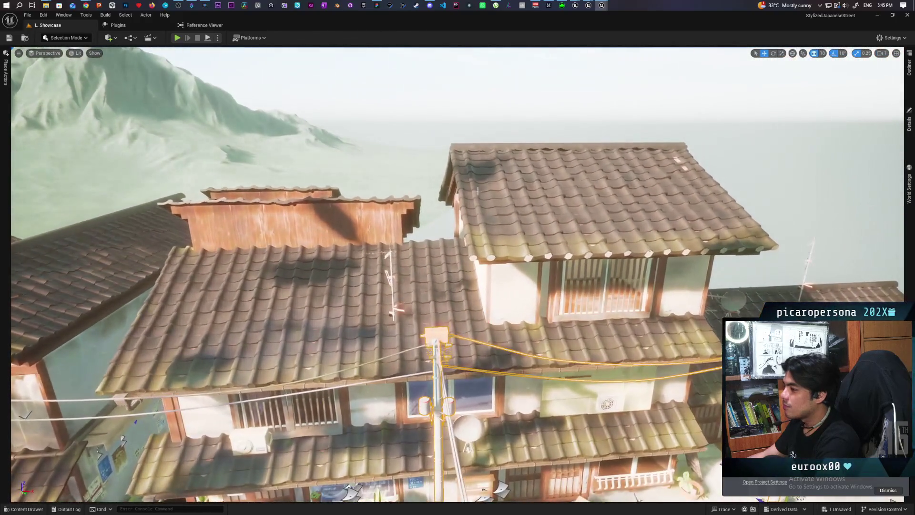
{"action": "left_click", "coordinate": [436, 334]}
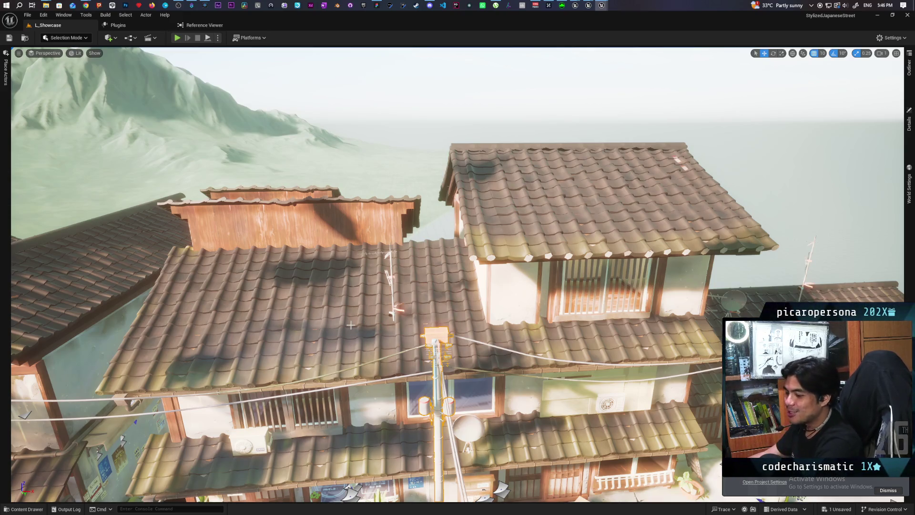
Fly low over the rooftops toward the sea.
{"action": "left_click_drag", "start_coordinate": [350, 325], "coordinate": [351, 286]}
{"action": "left_click_drag", "start_coordinate": [258, 496], "coordinate": [898, 194]}
{"action": "mouse_move", "coordinate": [457, 267]}
{"action": "left_mouse_down"}
{"action": "mouse_move", "coordinate": [343, 267]}
{"action": "mouse_move", "coordinate": [329, 224]}
{"action": "left_mouse_up"}
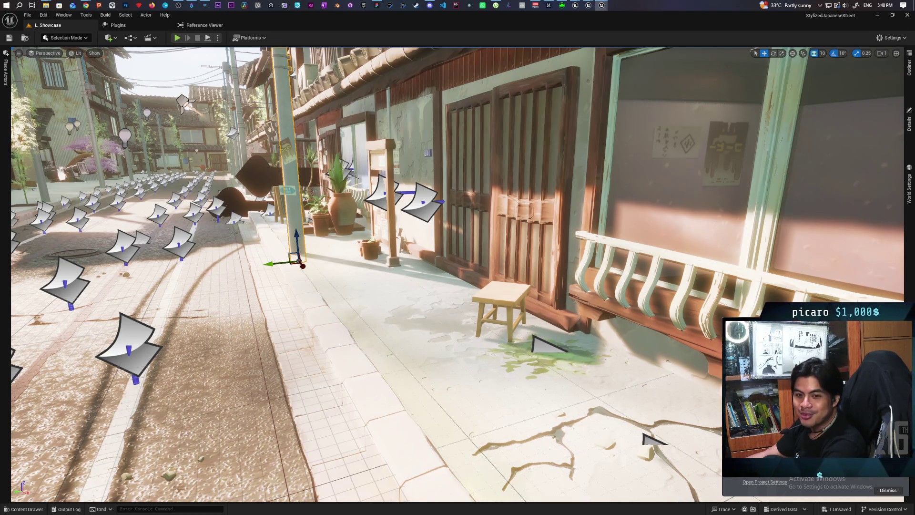
Strafe along the street at ground level, then jump to the saved street view.
{"action": "key", "text": "d"}
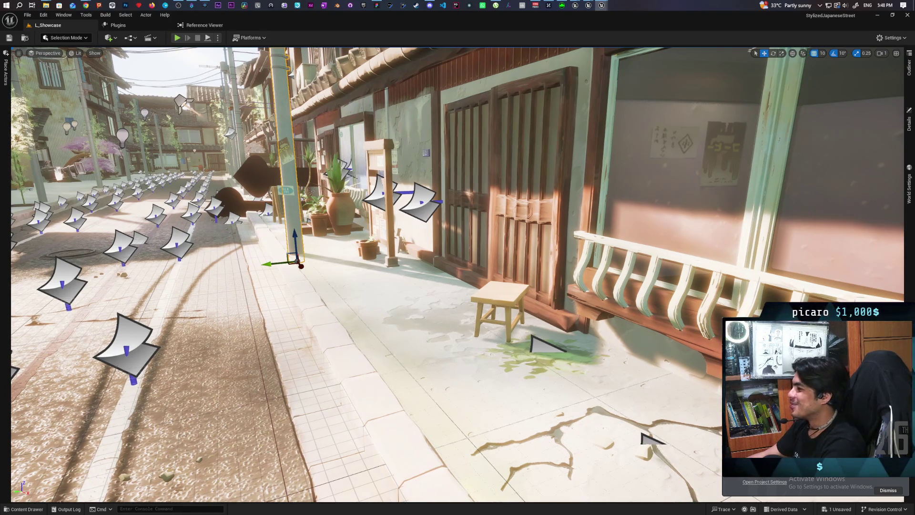
{"action": "key", "text": "d"}
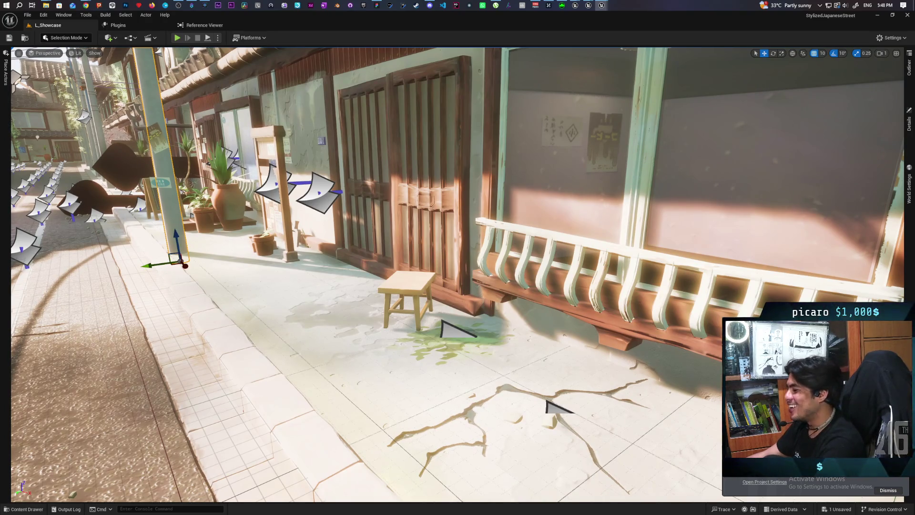
{"action": "key", "text": "a"}
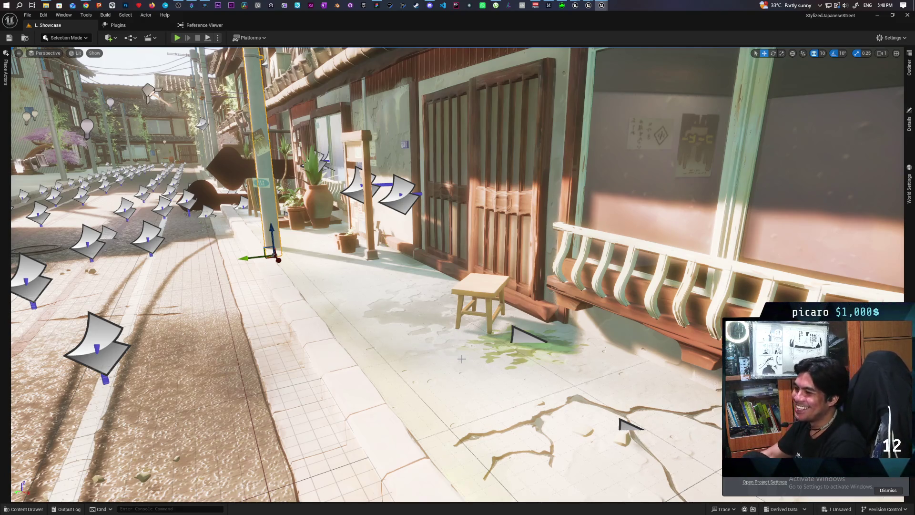
{"action": "key", "text": "1"}
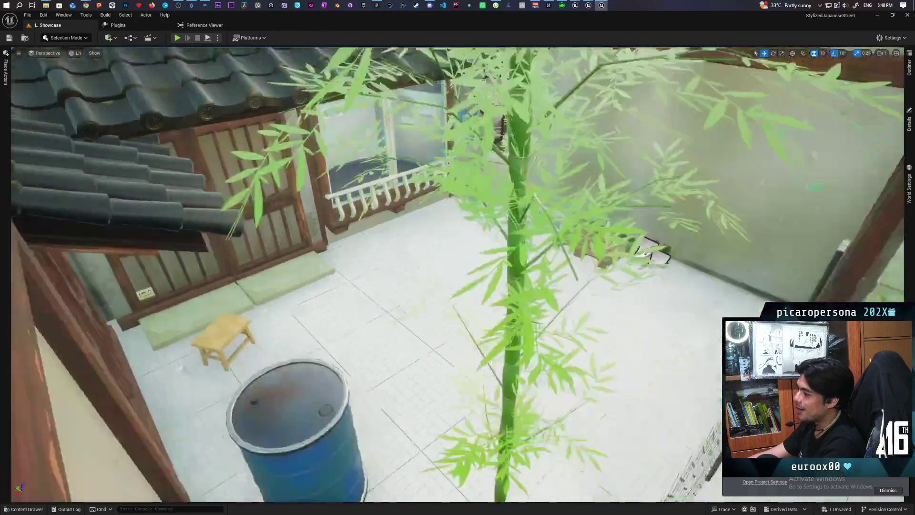
Fly forward across the street into the bamboo courtyard.
{"action": "key", "text": "w"}
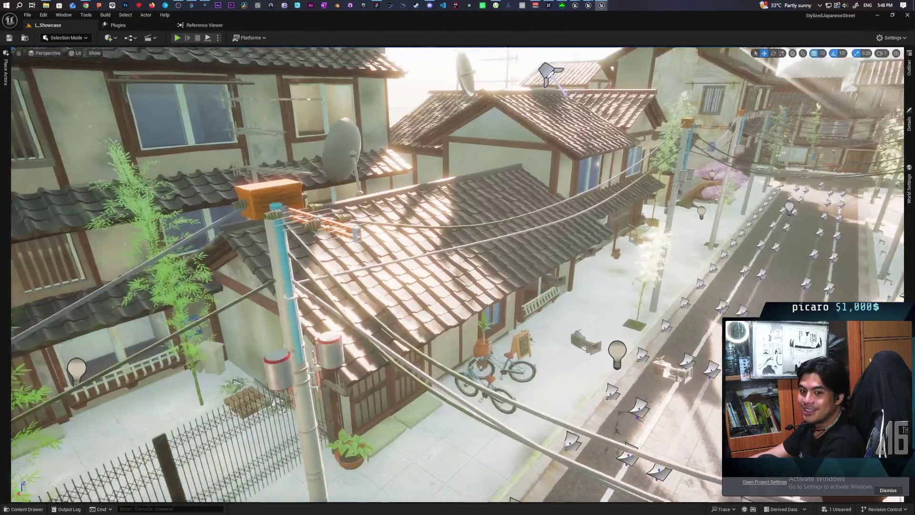
{"action": "key", "text": "w"}
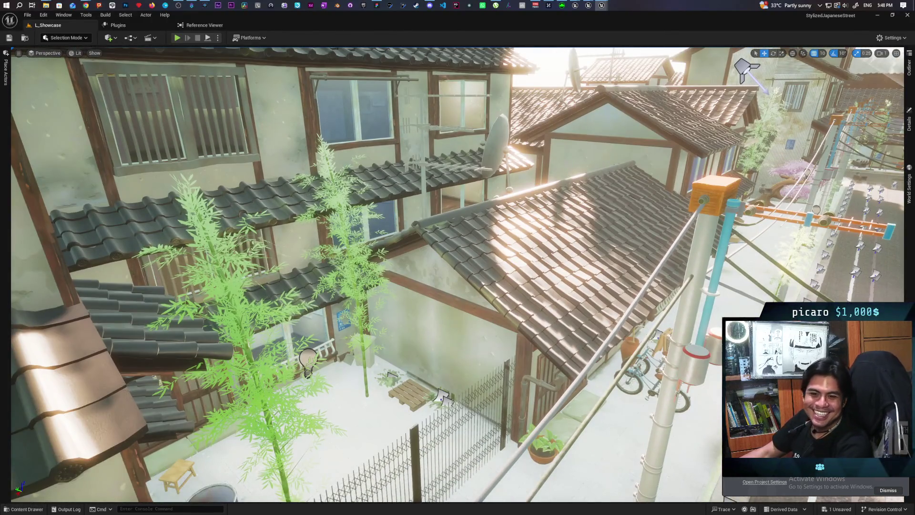
{"action": "key", "text": "w"}
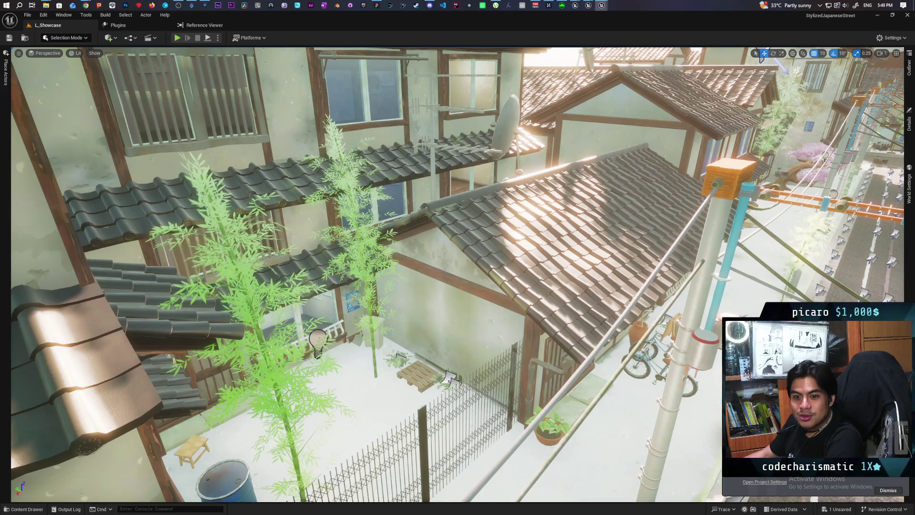
Return to the street by the utility pole and select the paper decal, then the wall behind the notice board.
{"action": "key", "text": "f"}
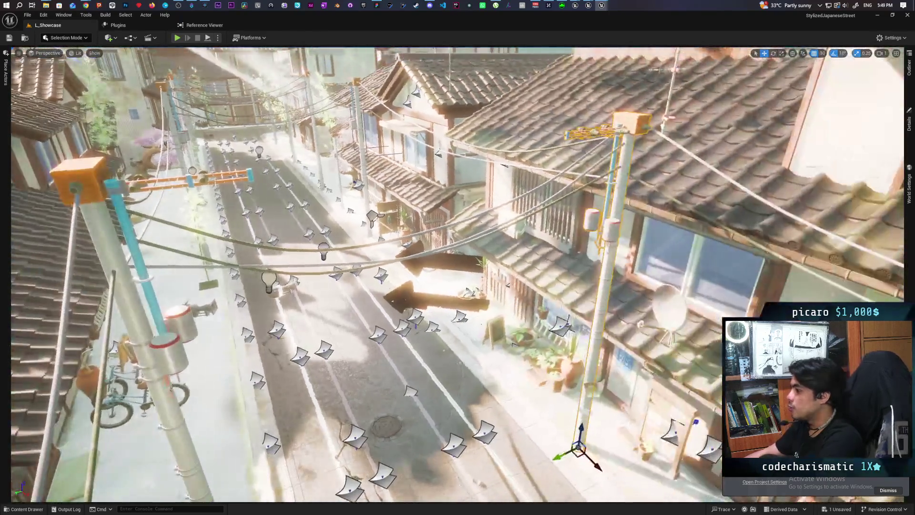
{"action": "scroll", "coordinate": [453, 228], "scroll_direction": "down", "scroll_amount": 10}
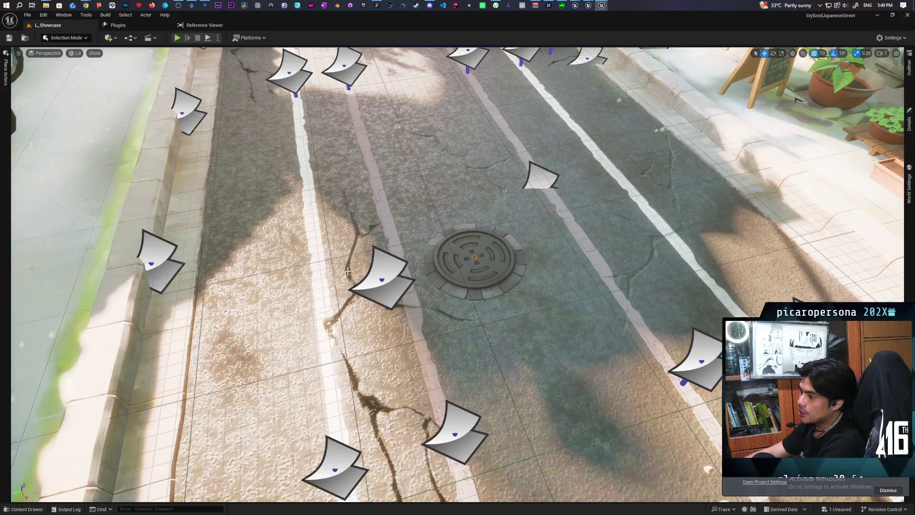
{"action": "left_click", "coordinate": [367, 279]}
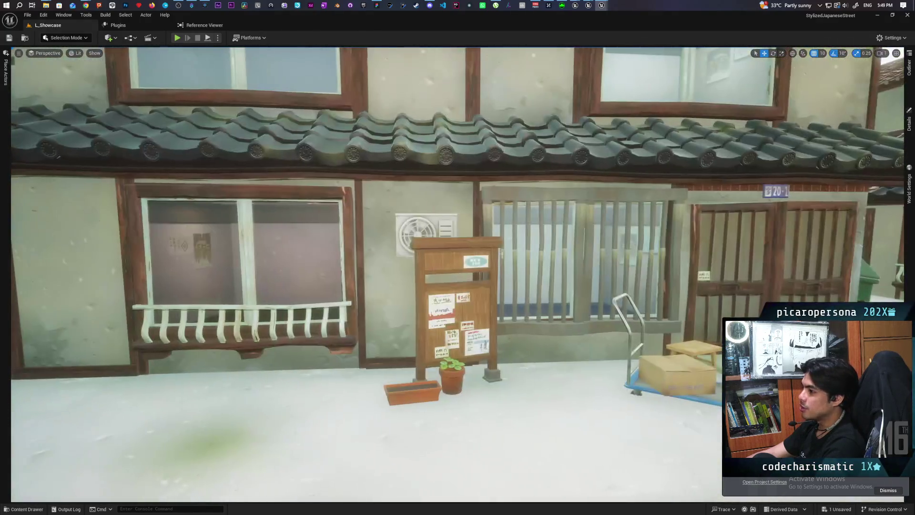
{"action": "left_click", "coordinate": [402, 295]}
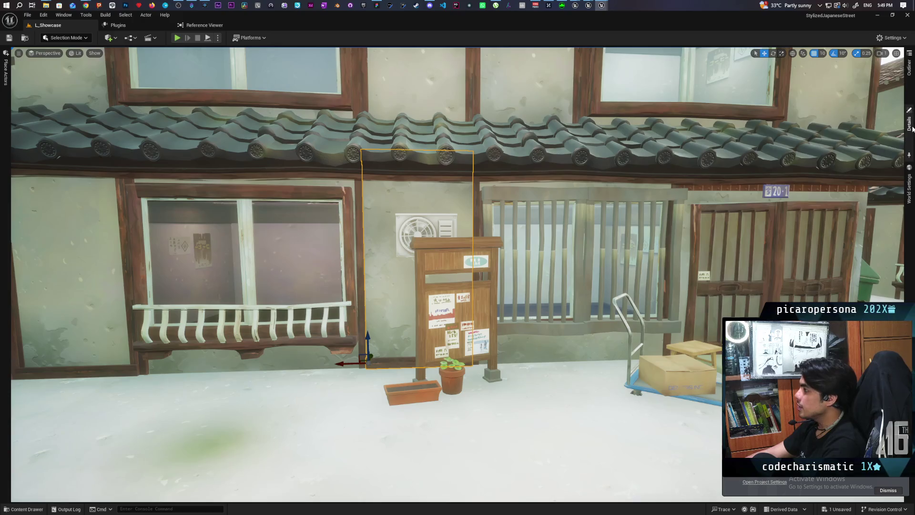
Open the wall's MI_ConcreteBase material instance, then its parent material MM_Building.
{"action": "left_click", "coordinate": [909, 122]}
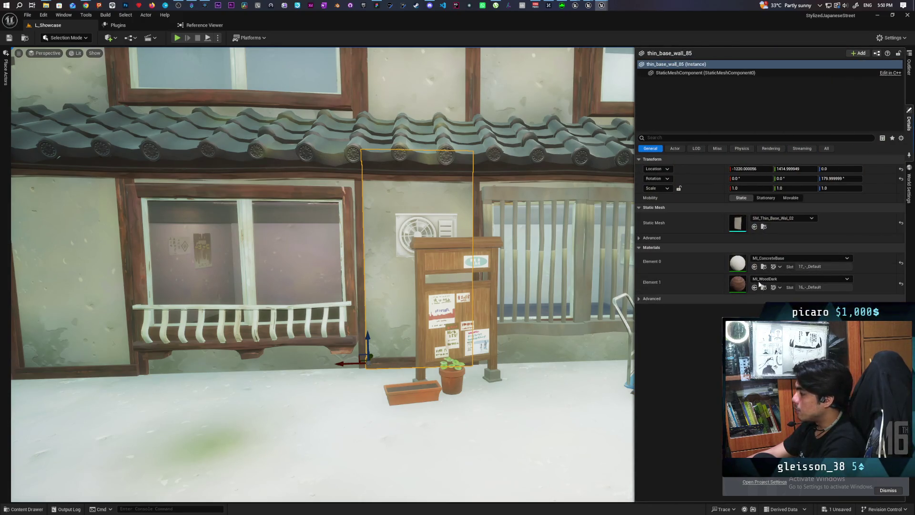
{"action": "double_click", "coordinate": [738, 264]}
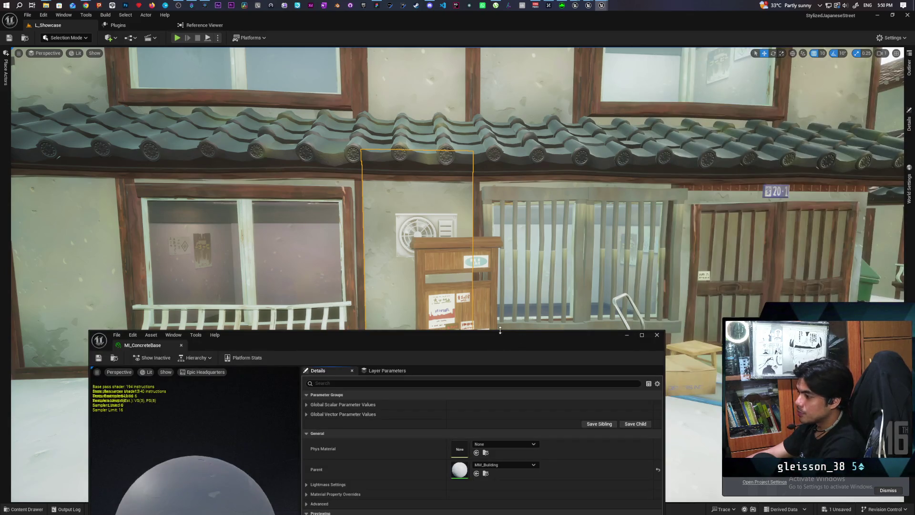
{"action": "left_click_drag", "start_coordinate": [500, 331], "coordinate": [568, 109]}
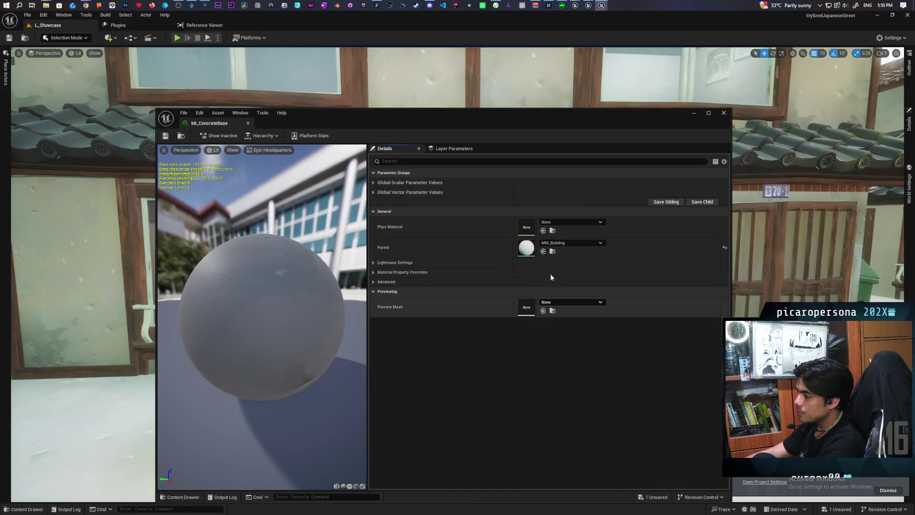
{"action": "double_click", "coordinate": [525, 252]}
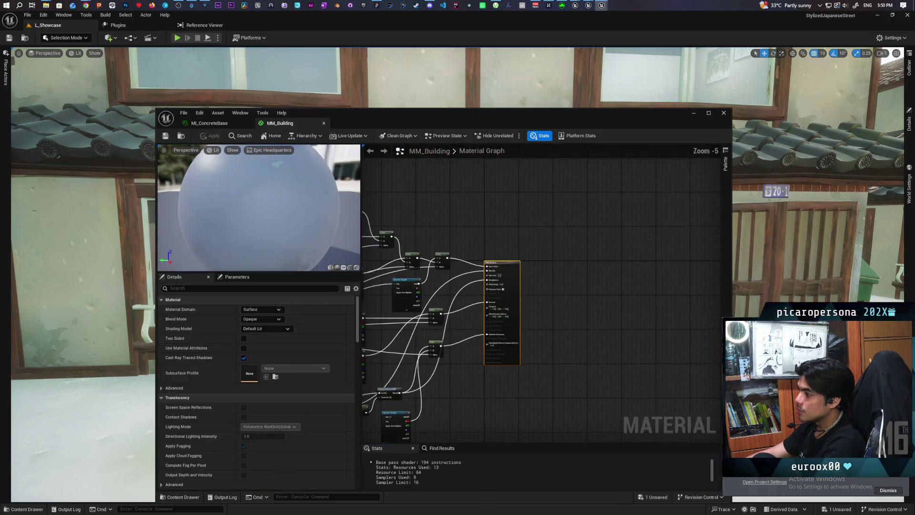
Zoom and pan around MM_Building's texture nodes, then minimize the material editor.
{"action": "scroll", "coordinate": [620, 312], "scroll_direction": "up", "scroll_amount": 6}
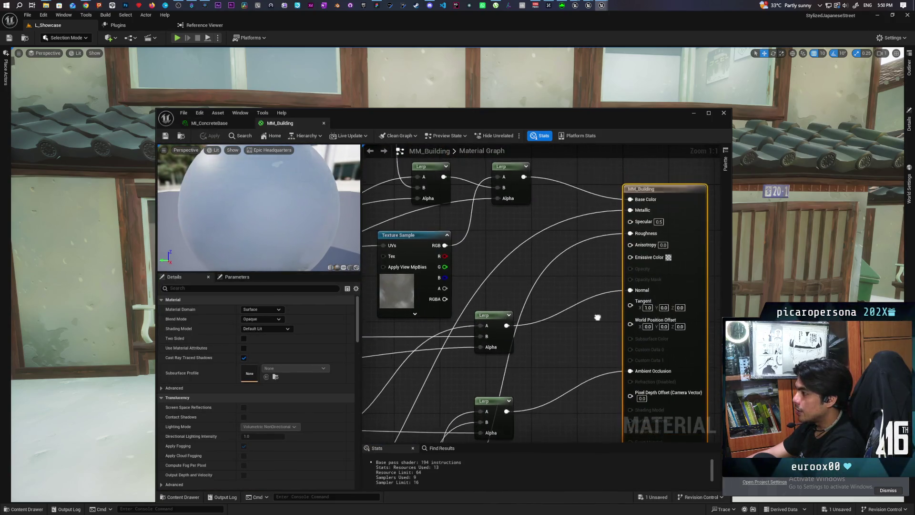
{"action": "scroll", "coordinate": [600, 305], "scroll_direction": "down", "scroll_amount": 4}
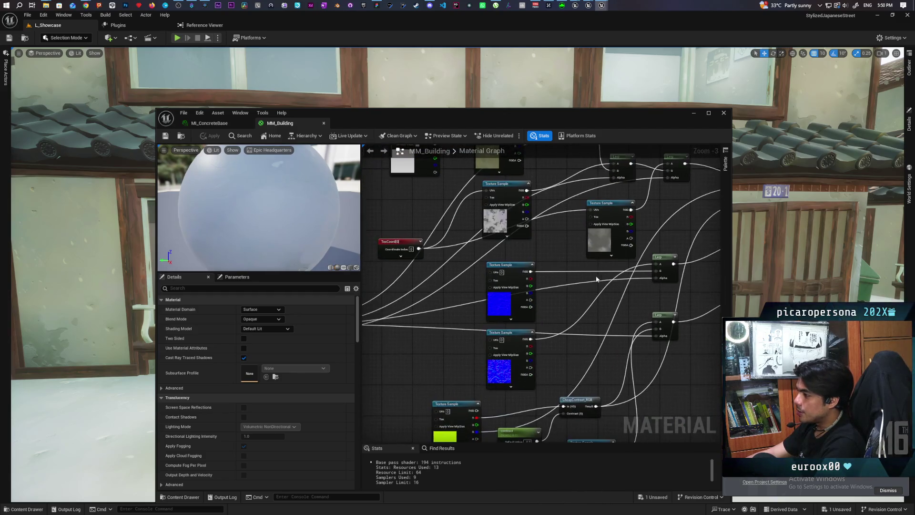
{"action": "scroll", "coordinate": [601, 279], "scroll_direction": "down", "scroll_amount": 5}
{"action": "scroll", "coordinate": [534, 351], "scroll_direction": "up", "scroll_amount": 5}
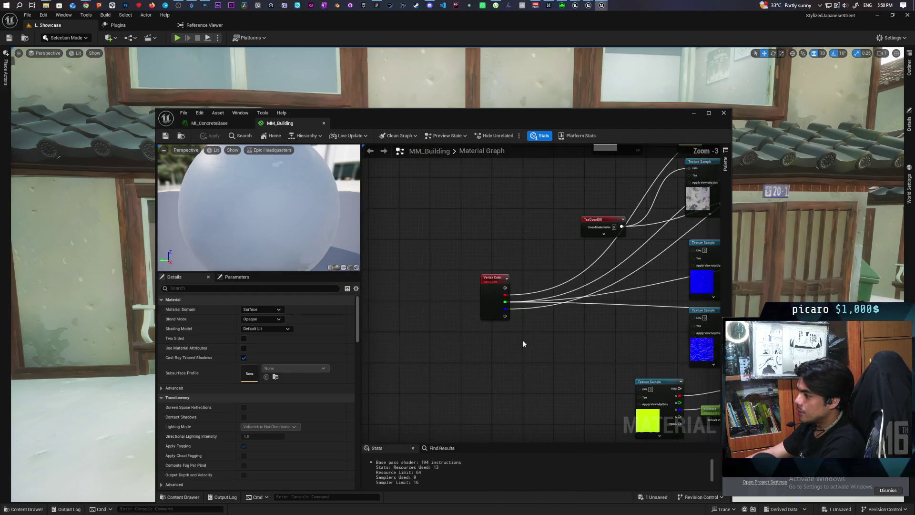
{"action": "mouse_move", "coordinate": [603, 325]}
{"action": "left_mouse_down"}
{"action": "mouse_move", "coordinate": [476, 370]}
{"action": "mouse_move", "coordinate": [431, 424]}
{"action": "mouse_move", "coordinate": [451, 420]}
{"action": "mouse_move", "coordinate": [522, 450]}
{"action": "mouse_move", "coordinate": [485, 363]}
{"action": "mouse_move", "coordinate": [469, 351]}
{"action": "left_mouse_up"}
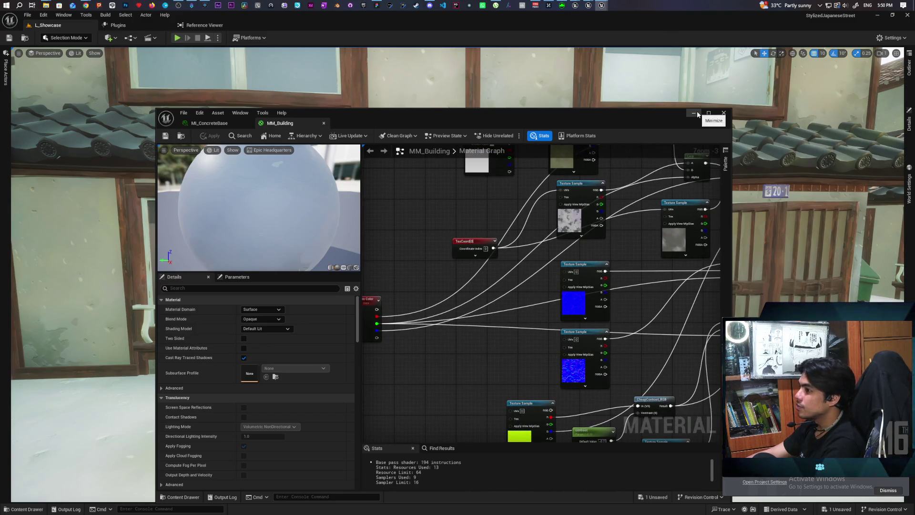
{"action": "left_click", "coordinate": [724, 113]}
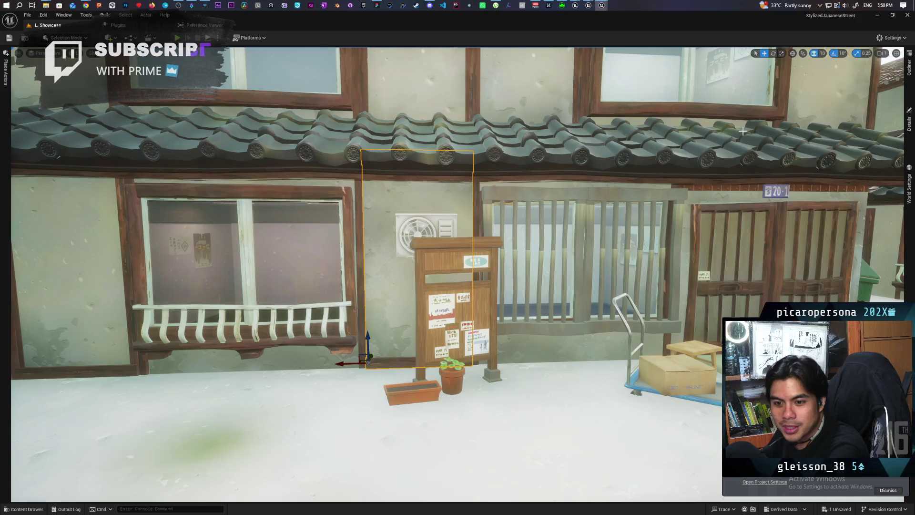
Back the camera away from the wall to a wide street view behind the utility pole.
{"action": "key", "text": "s"}
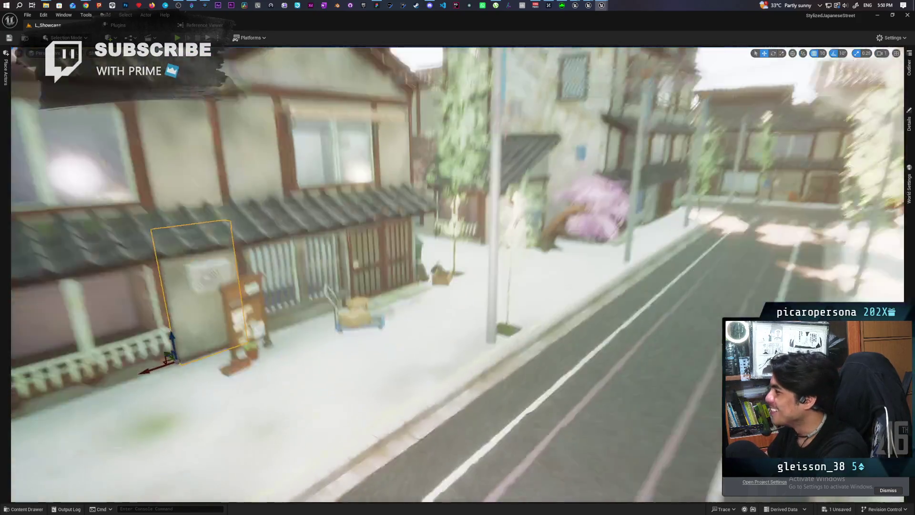
{"action": "key", "text": "s"}
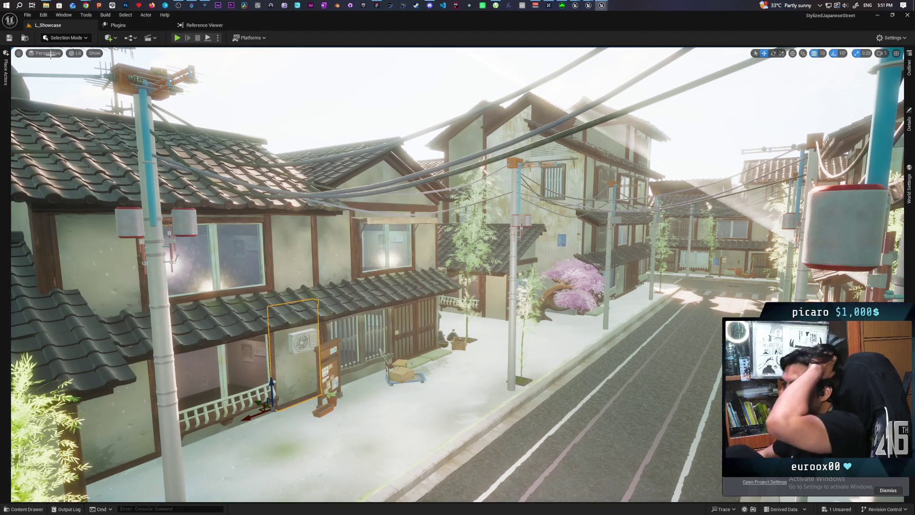
{"action": "left_click", "coordinate": [75, 53]}
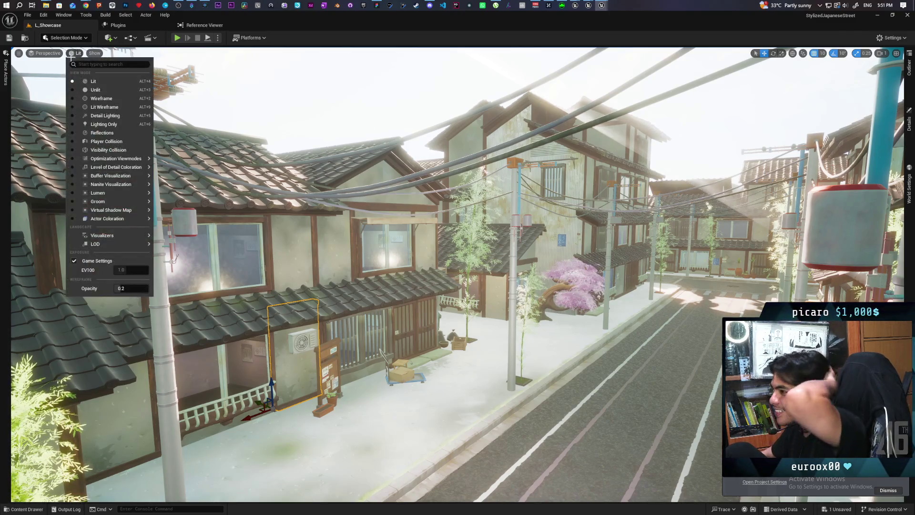
Switch the viewport to Shader Complexity under Optimization Viewmodes.
{"action": "mouse_move", "coordinate": [139, 158]}
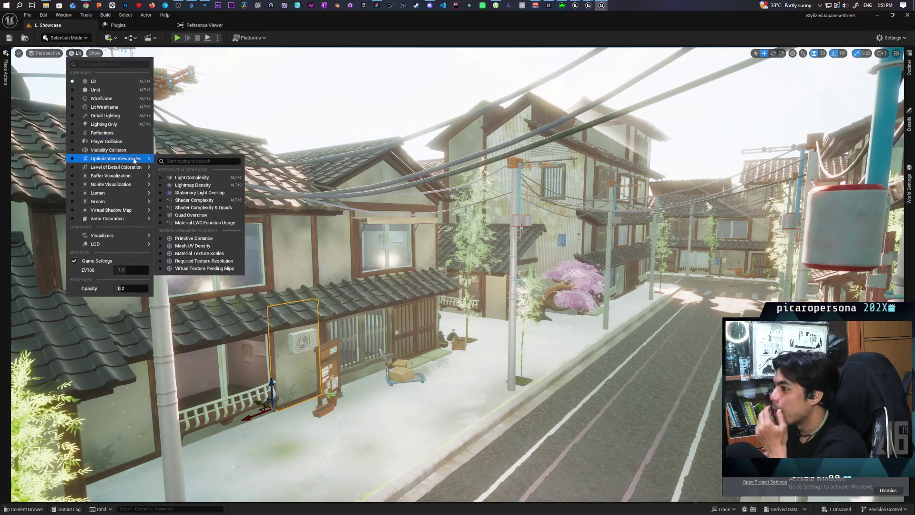
{"action": "left_click", "coordinate": [216, 201]}
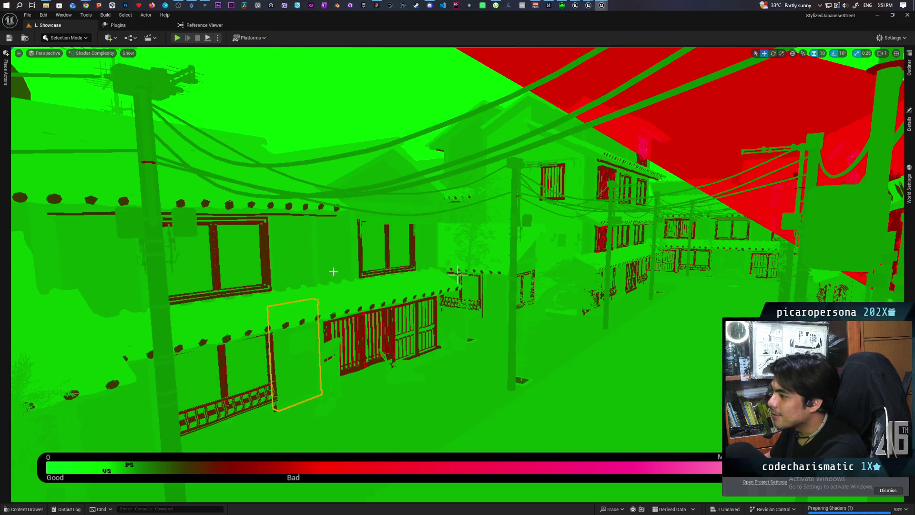
Focus on the selected door's facade and fly along it past the railing to the upper window.
{"action": "key", "text": "f"}
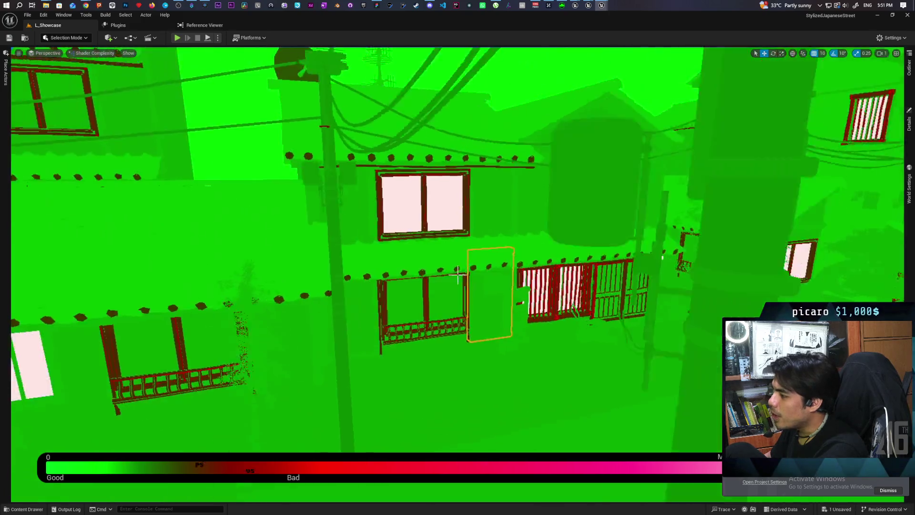
{"action": "scroll", "coordinate": [458, 275], "scroll_direction": "up", "scroll_amount": 10}
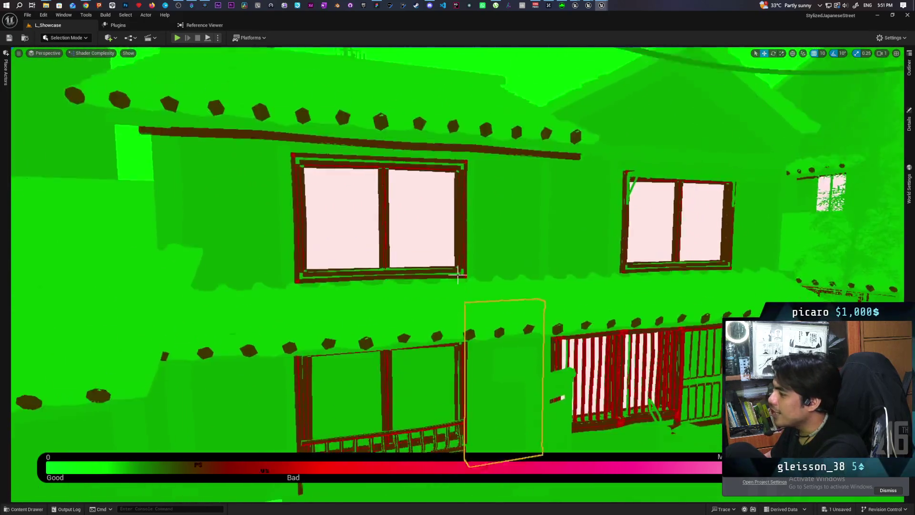
{"action": "scroll", "coordinate": [457, 275], "scroll_direction": "down", "scroll_amount": 10}
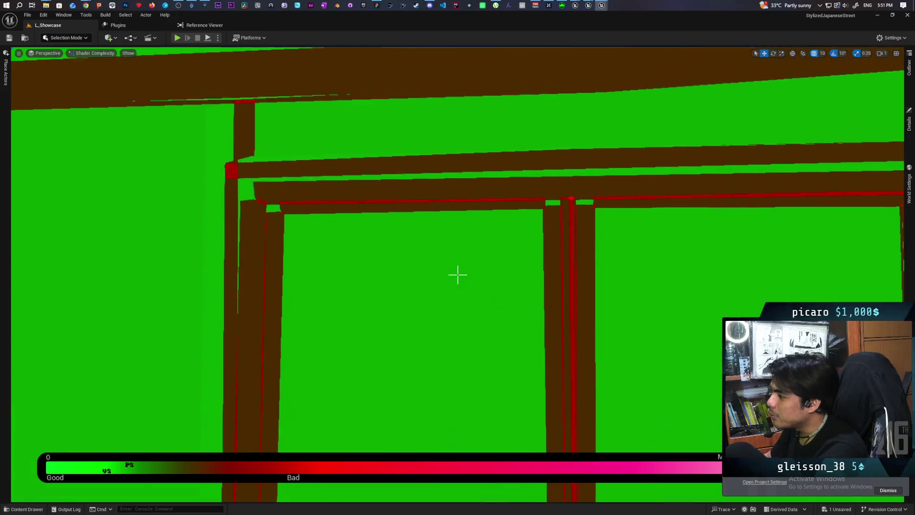
{"action": "scroll", "coordinate": [458, 275], "scroll_direction": "down", "scroll_amount": 10}
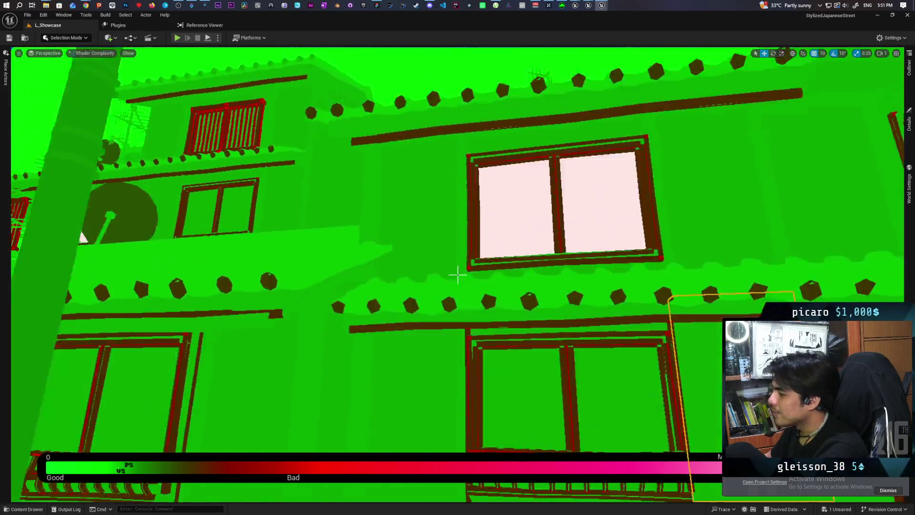
{"action": "key", "text": "Right"}
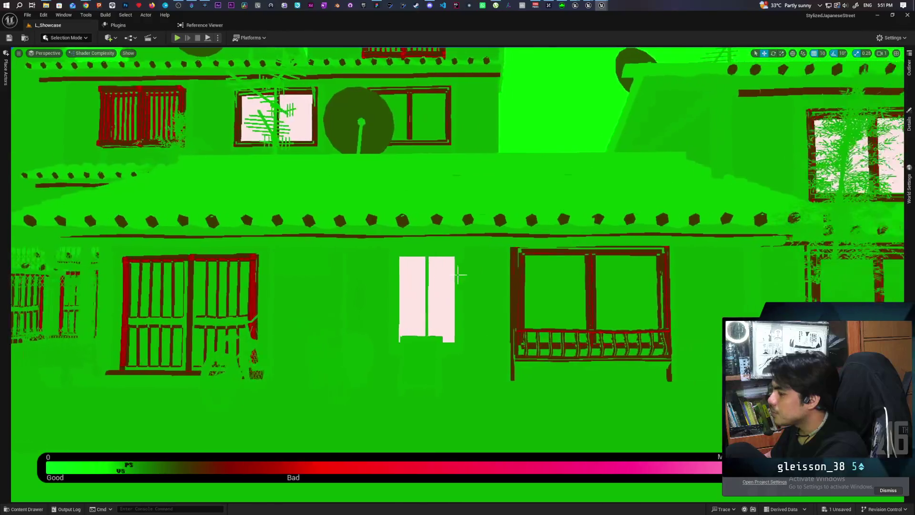
{"action": "key", "text": "Up"}
{"action": "key", "text": "Down"}
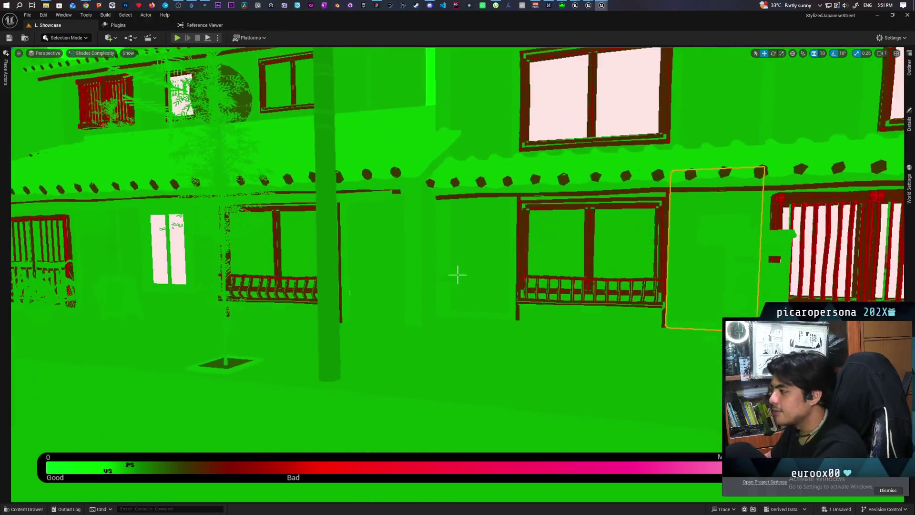
{"action": "key", "text": "Up"}
{"action": "key", "text": "Down"}
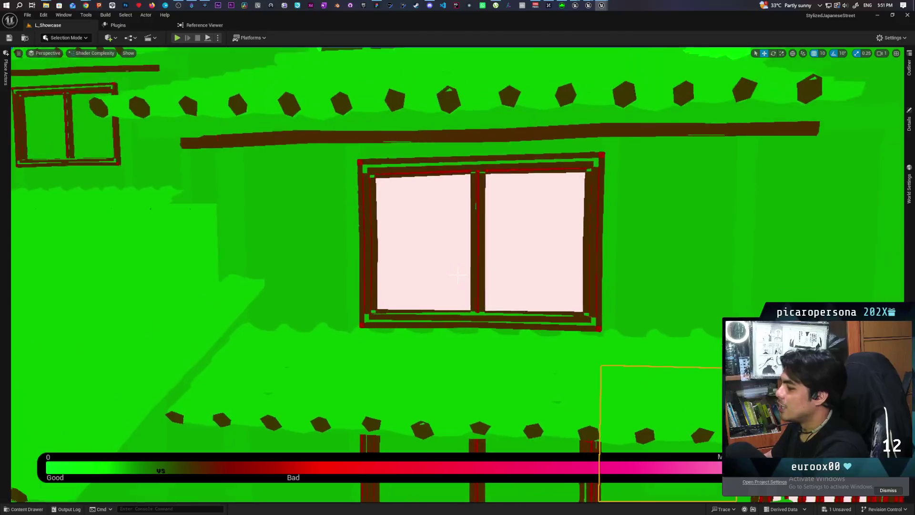
{"action": "key", "text": "Up"}
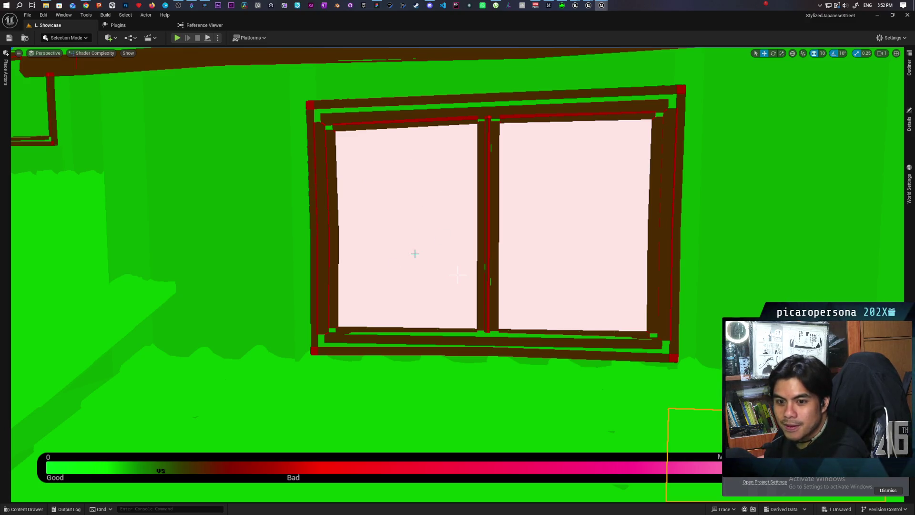
Zoom in and out on the window, then swing to an angled view toward the rooftops.
{"action": "scroll", "coordinate": [451, 250], "scroll_direction": "down", "scroll_amount": 10}
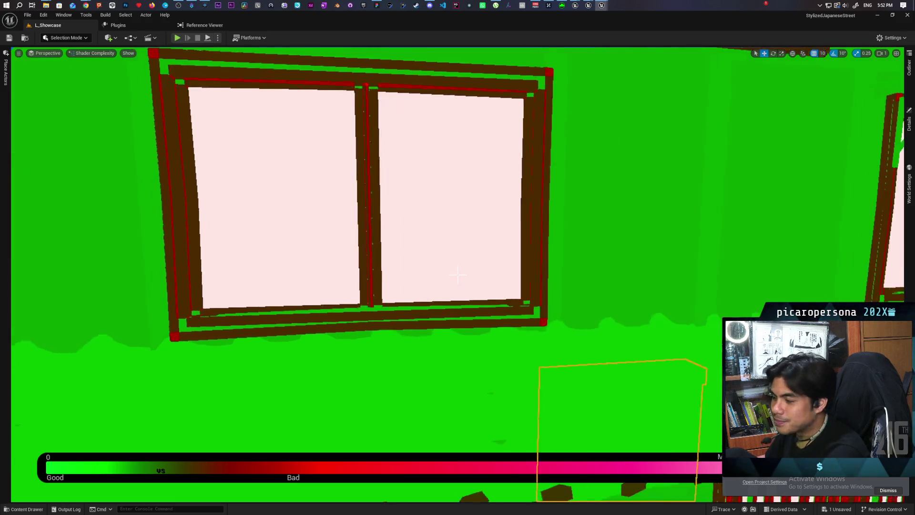
{"action": "scroll", "coordinate": [458, 274], "scroll_direction": "up", "scroll_amount": 10}
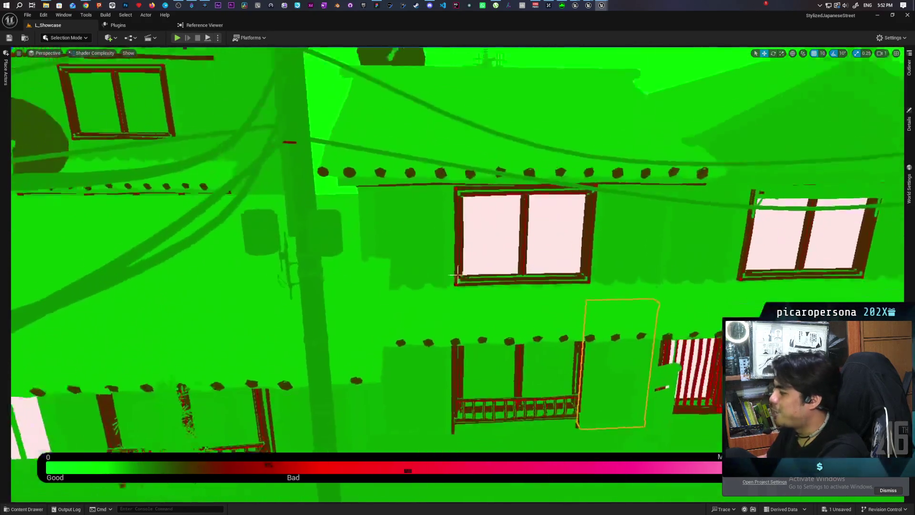
{"action": "scroll", "coordinate": [458, 274], "scroll_direction": "down", "scroll_amount": 10}
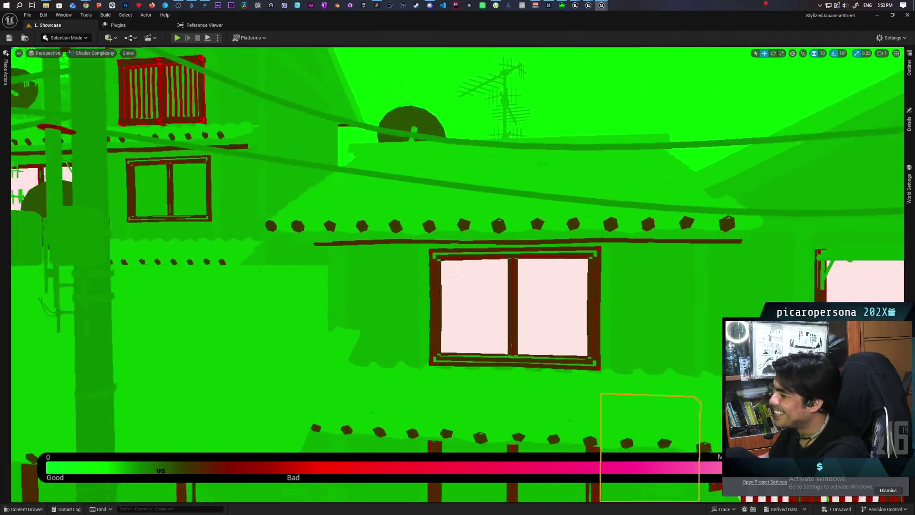
{"action": "scroll", "coordinate": [458, 275], "scroll_direction": "up", "scroll_amount": 10}
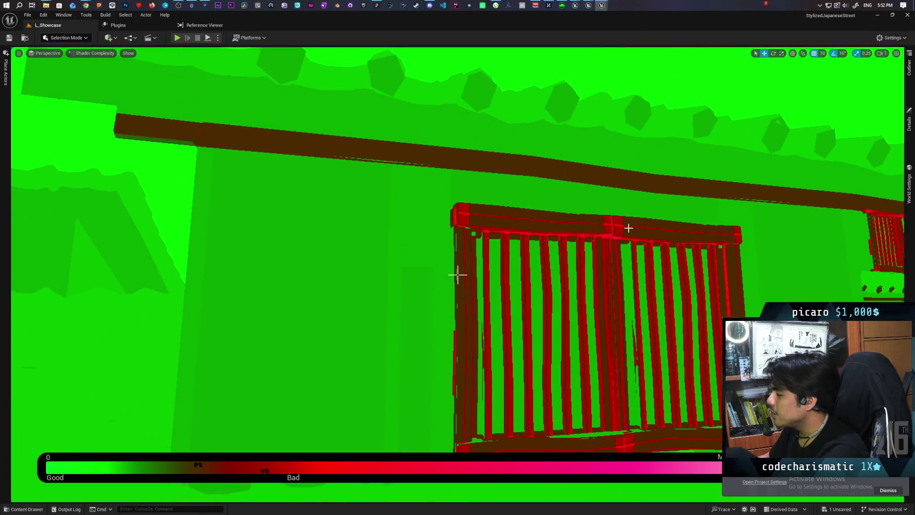
{"action": "left_click_drag", "start_coordinate": [629, 228], "coordinate": [744, 219]}
{"action": "left_click_drag", "start_coordinate": [457, 275], "coordinate": [458, 275]}
Return to Lit shading, slide the left barred window panel left, then undo the move.
{"action": "left_click", "coordinate": [92, 53]}
{"action": "left_click", "coordinate": [93, 81]}
{"action": "left_click_drag", "start_coordinate": [350, 137], "coordinate": [350, 138]}
{"action": "left_click", "coordinate": [333, 113]}
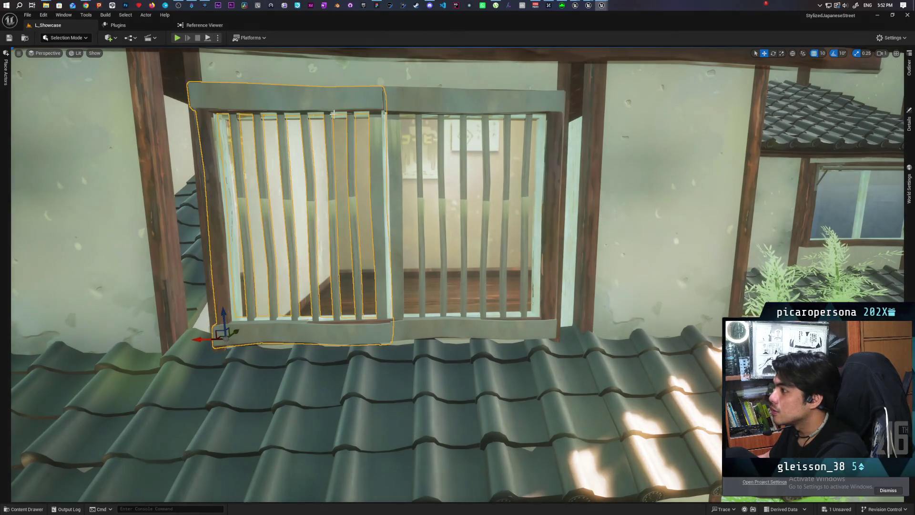
{"action": "mouse_move", "coordinate": [210, 330]}
{"action": "left_mouse_down"}
{"action": "mouse_move", "coordinate": [67, 331]}
{"action": "mouse_move", "coordinate": [221, 329]}
{"action": "mouse_move", "coordinate": [68, 330]}
{"action": "left_mouse_up"}
{"action": "key", "text": "ctrl+z"}
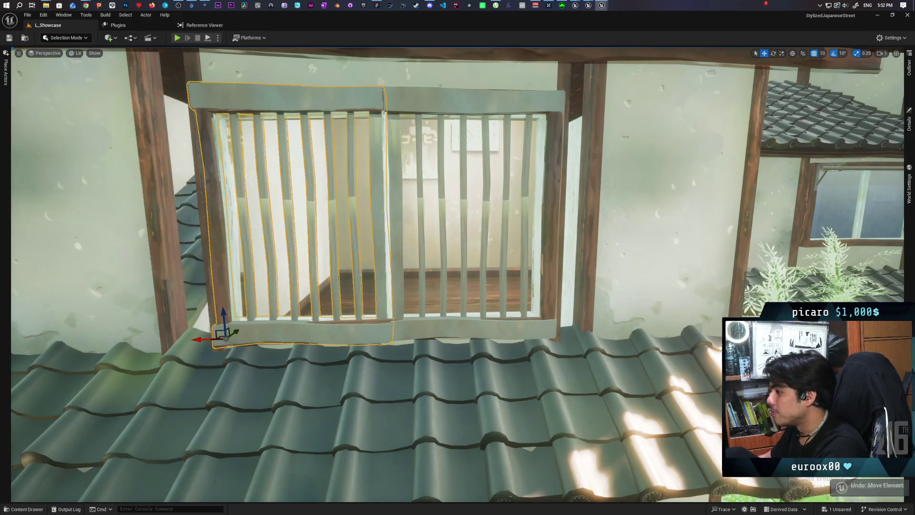
Show the barred window's details and materials, flying out toward the street and back.
{"action": "left_click", "coordinate": [909, 122]}
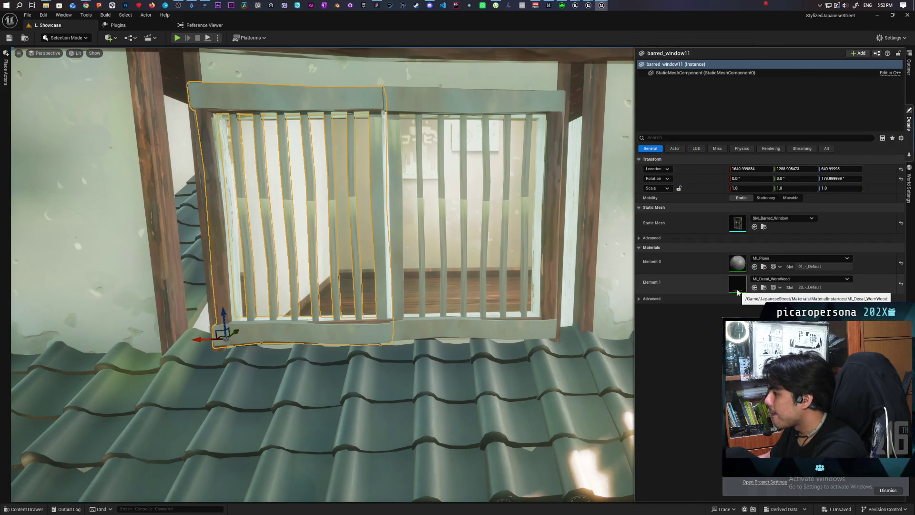
{"action": "left_click_drag", "start_coordinate": [223, 335], "coordinate": [429, 324]}
{"action": "mouse_move", "coordinate": [548, 269]}
{"action": "left_mouse_down"}
{"action": "mouse_move", "coordinate": [501, 286]}
{"action": "mouse_move", "coordinate": [547, 270]}
{"action": "left_mouse_up"}
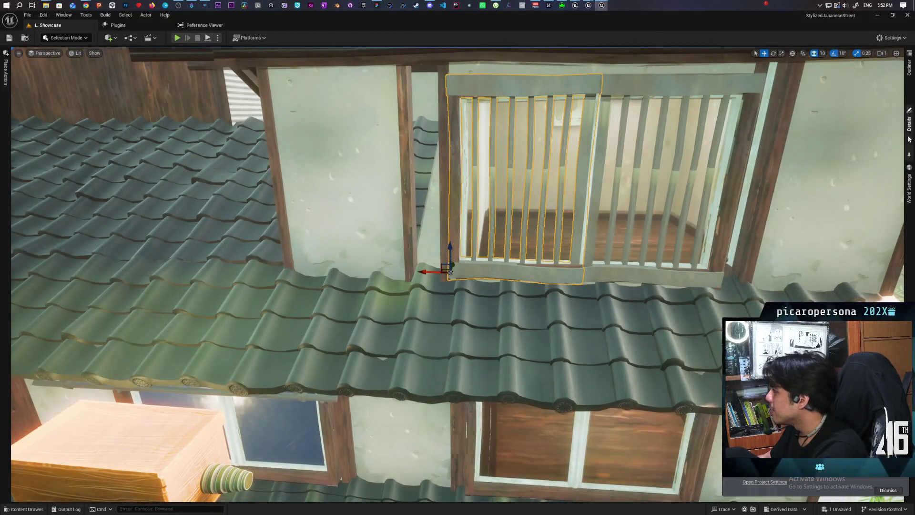
{"action": "mouse_move", "coordinate": [909, 119]}
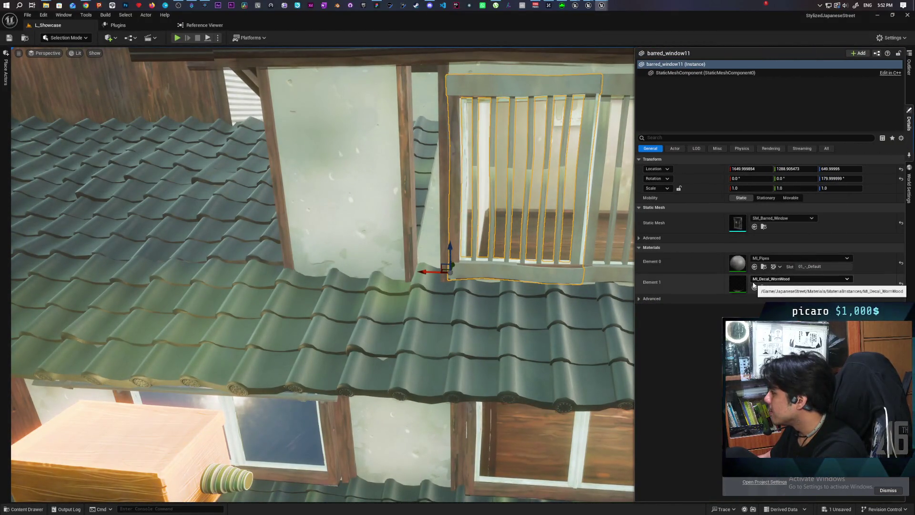
Fly to a close-up of a roof and window, then select the window actor on the left.
{"action": "left_click_drag", "start_coordinate": [429, 286], "coordinate": [429, 382]}
{"action": "left_click_drag", "start_coordinate": [167, 154], "coordinate": [465, 254]}
{"action": "left_click", "coordinate": [465, 254]}
{"action": "left_click", "coordinate": [456, 244]}
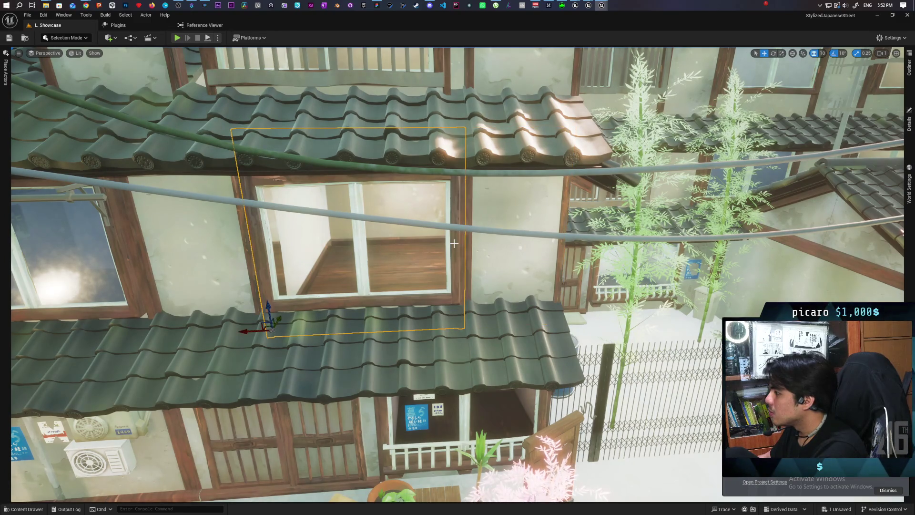
Fly in on the selected window and tilt up to the barred upper-floor window above the roof.
{"action": "left_click_drag", "start_coordinate": [457, 243], "coordinate": [458, 205]}
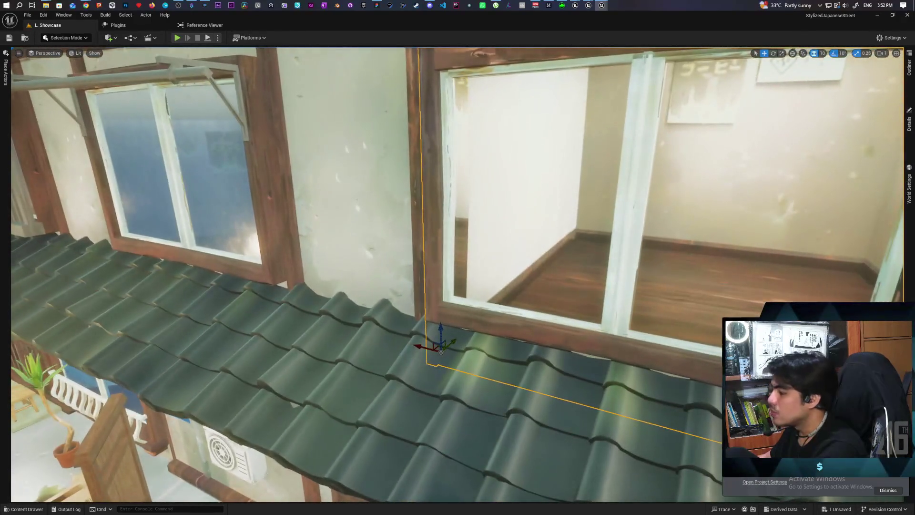
{"action": "left_click_drag", "start_coordinate": [457, 258], "coordinate": [438, 258]}
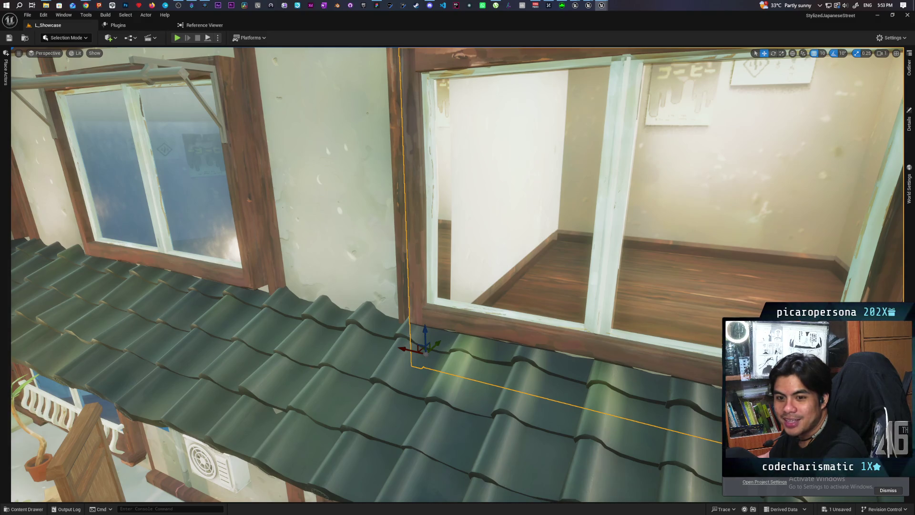
{"action": "left_click_drag", "start_coordinate": [457, 258], "coordinate": [458, 231]}
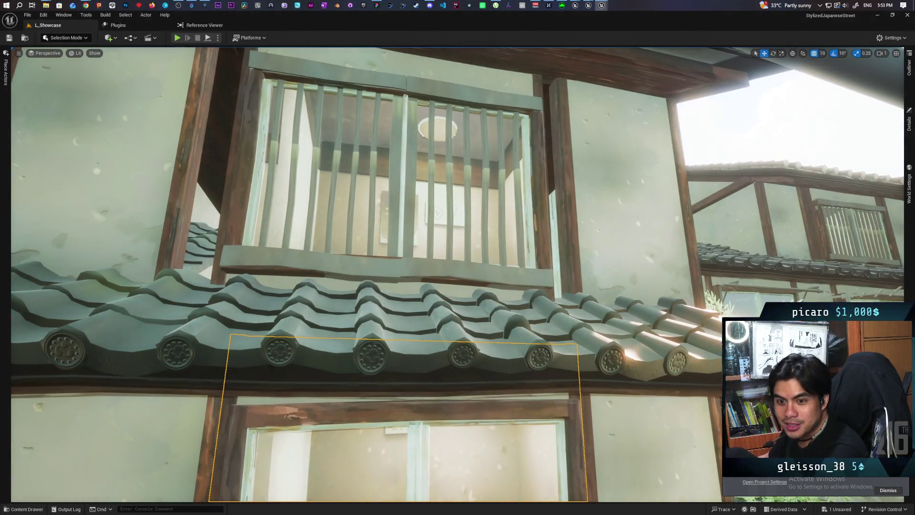
{"action": "mouse_move", "coordinate": [458, 258]}
{"action": "left_mouse_down"}
{"action": "mouse_move", "coordinate": [458, 221]}
{"action": "mouse_move", "coordinate": [458, 267]}
{"action": "mouse_move", "coordinate": [363, 276]}
{"action": "left_mouse_up"}
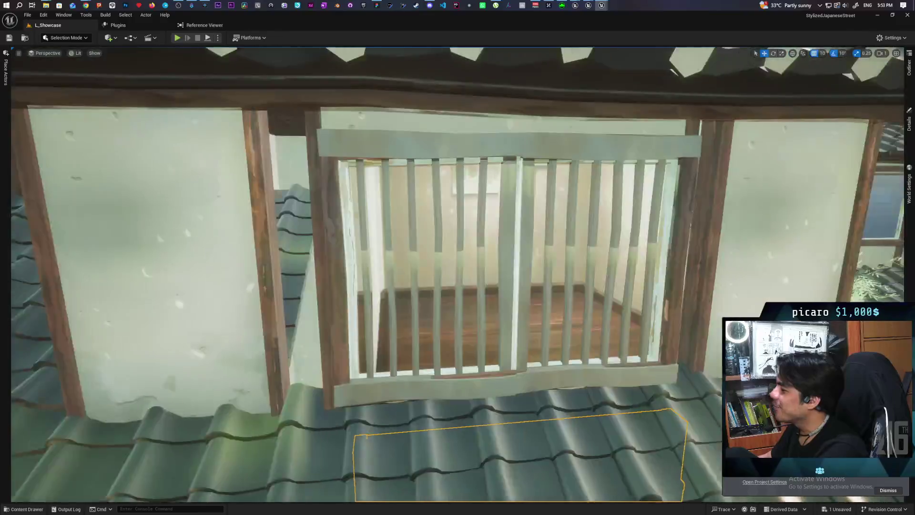
Fly past the door frame and window railing to an overhead rooftop view, then show the roof's properties.
{"action": "key", "text": "d"}
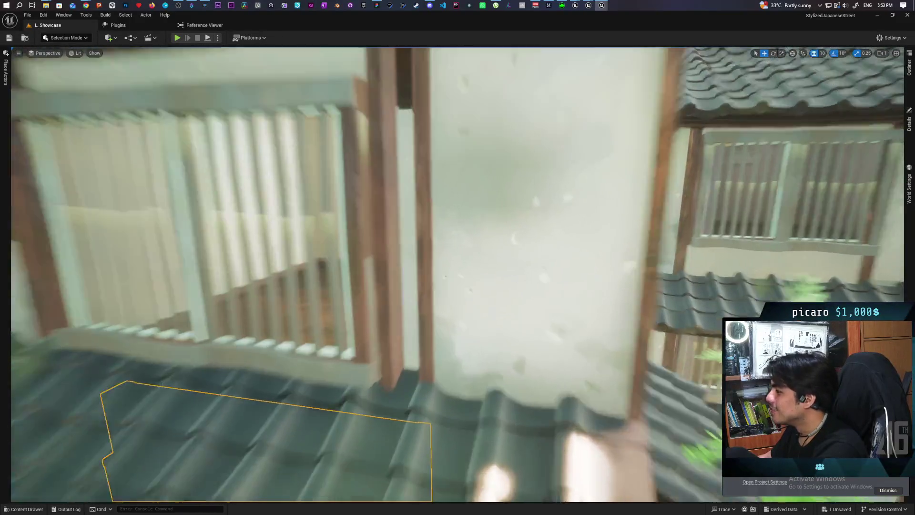
{"action": "key", "text": "w"}
{"action": "key", "text": "d"}
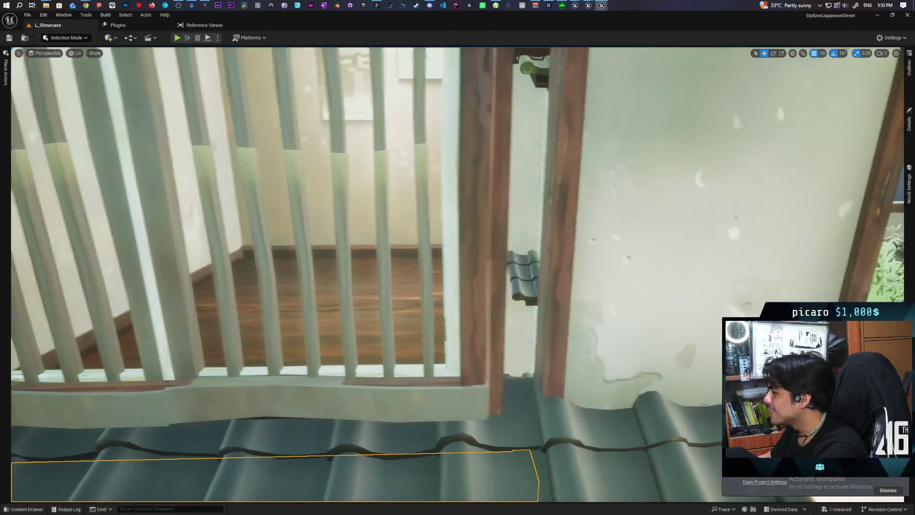
{"action": "key", "text": "d"}
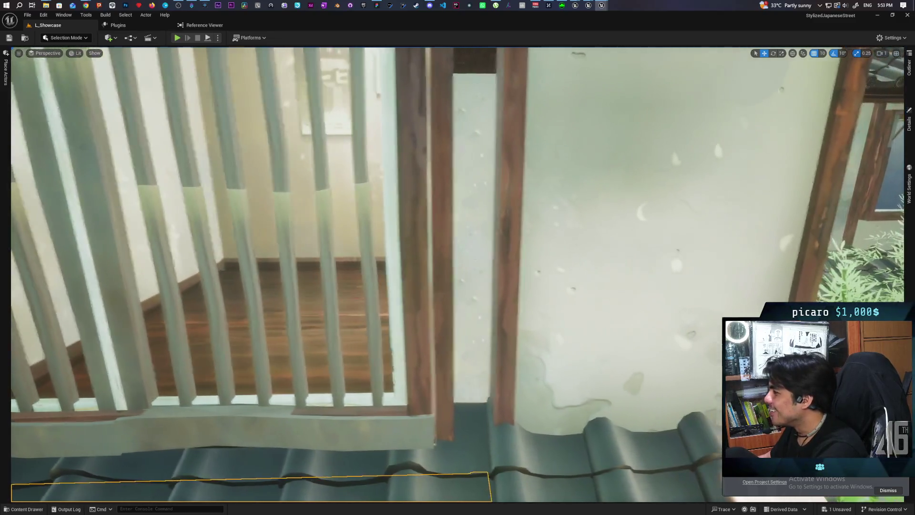
{"action": "key", "text": "s"}
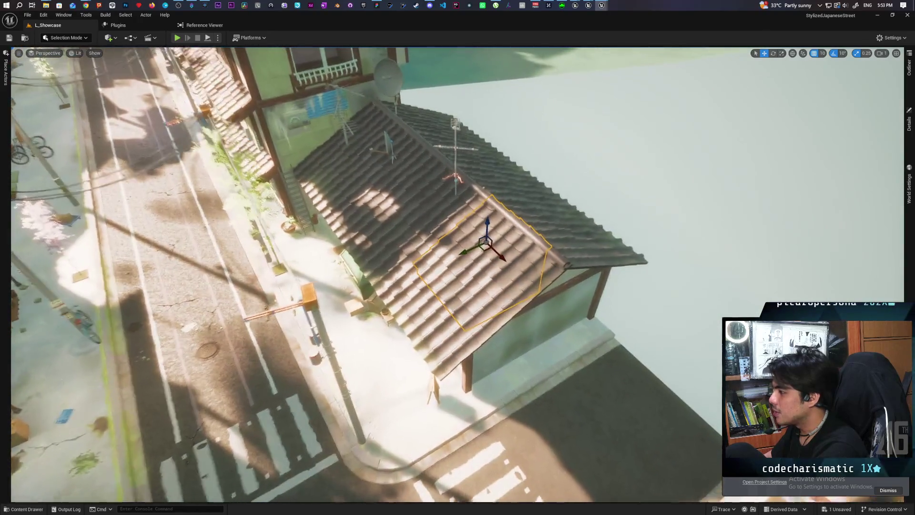
{"action": "left_click", "coordinate": [909, 121]}
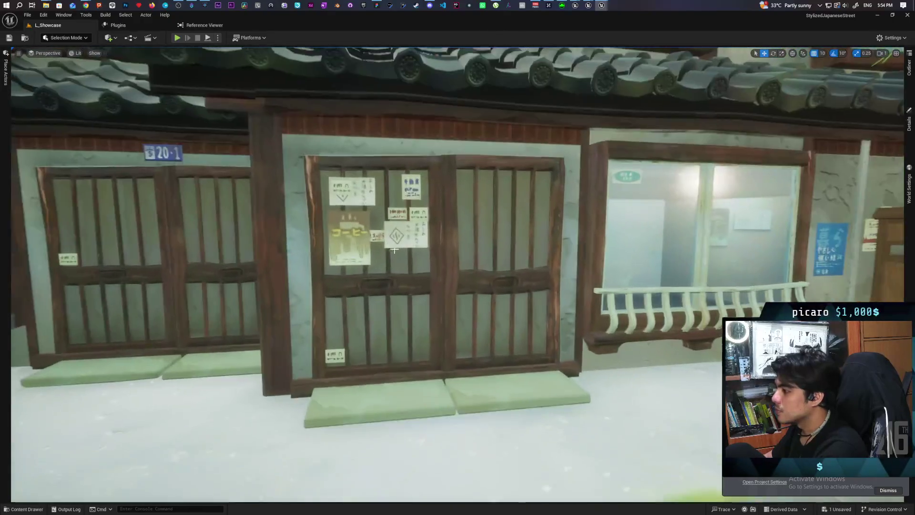
Select the diamond poster on the storefront door, then fly back to a view down the street.
{"action": "left_click", "coordinate": [405, 234]}
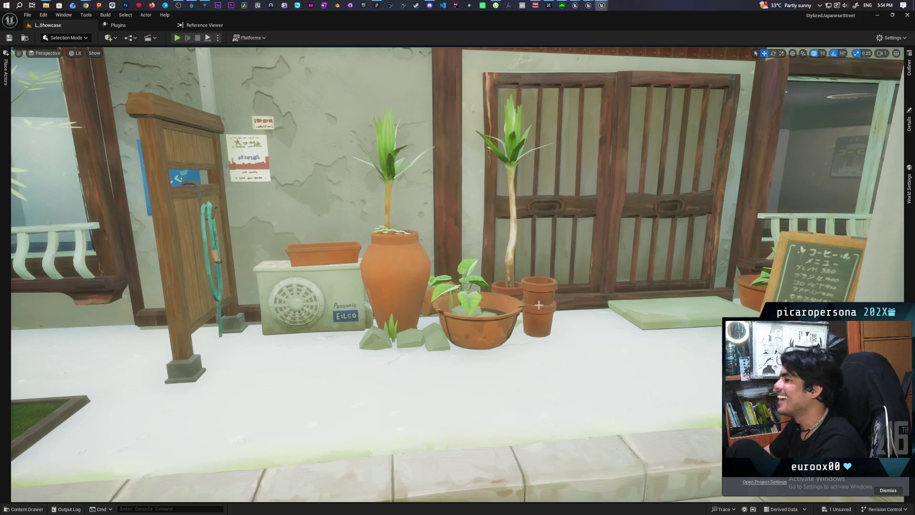
{"action": "mouse_move", "coordinate": [568, 289]}
{"action": "left_mouse_down"}
{"action": "mouse_move", "coordinate": [567, 324]}
{"action": "mouse_move", "coordinate": [596, 302]}
{"action": "mouse_move", "coordinate": [667, 300]}
{"action": "mouse_move", "coordinate": [548, 305]}
{"action": "mouse_move", "coordinate": [525, 295]}
{"action": "mouse_move", "coordinate": [524, 248]}
{"action": "mouse_move", "coordinate": [524, 309]}
{"action": "mouse_move", "coordinate": [472, 294]}
{"action": "mouse_move", "coordinate": [448, 267]}
{"action": "mouse_move", "coordinate": [414, 276]}
{"action": "left_mouse_up"}
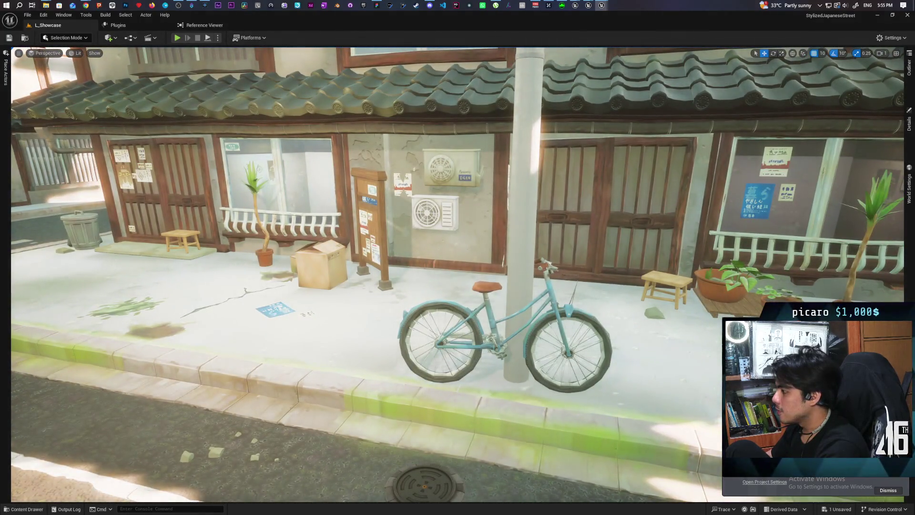
Fly past the bulletin board and over the crosswalk to an elevated view down the street.
{"action": "key", "text": "w"}
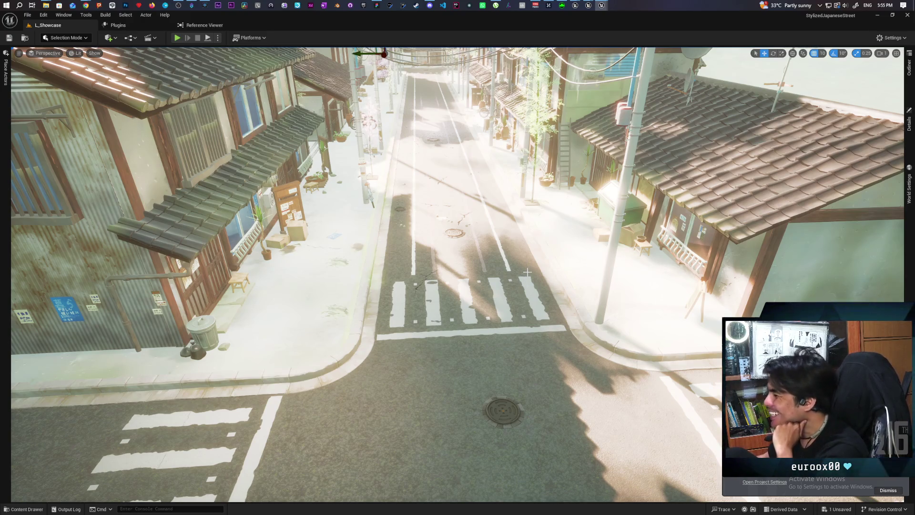
{"action": "key", "text": "w"}
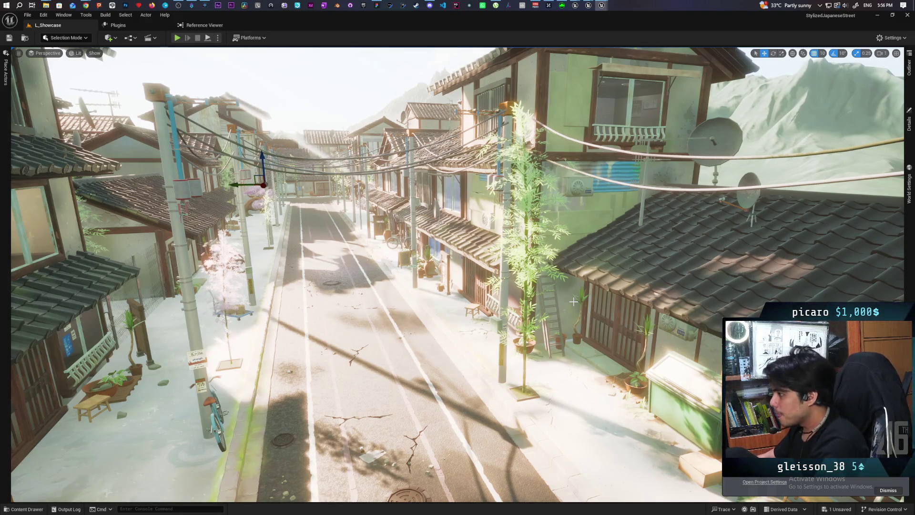
Select the roadside house's wall panel, then fly forward to street level along the road.
{"action": "left_click", "coordinate": [530, 95]}
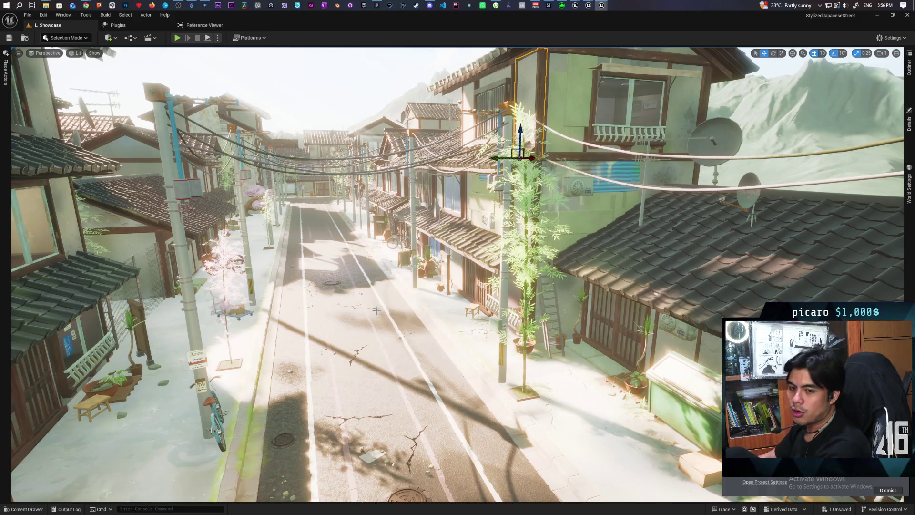
{"action": "mouse_move", "coordinate": [377, 311]}
{"action": "left_mouse_down"}
{"action": "mouse_move", "coordinate": [388, 272]}
{"action": "mouse_move", "coordinate": [388, 350]}
{"action": "mouse_move", "coordinate": [400, 395]}
{"action": "mouse_move", "coordinate": [384, 362]}
{"action": "mouse_move", "coordinate": [349, 339]}
{"action": "mouse_move", "coordinate": [265, 334]}
{"action": "mouse_move", "coordinate": [250, 352]}
{"action": "left_mouse_up"}
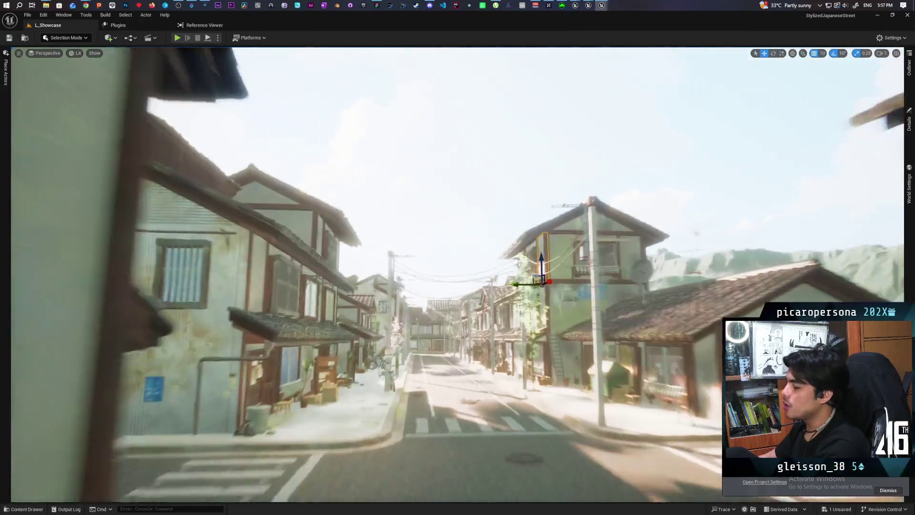
{"action": "key", "text": "w"}
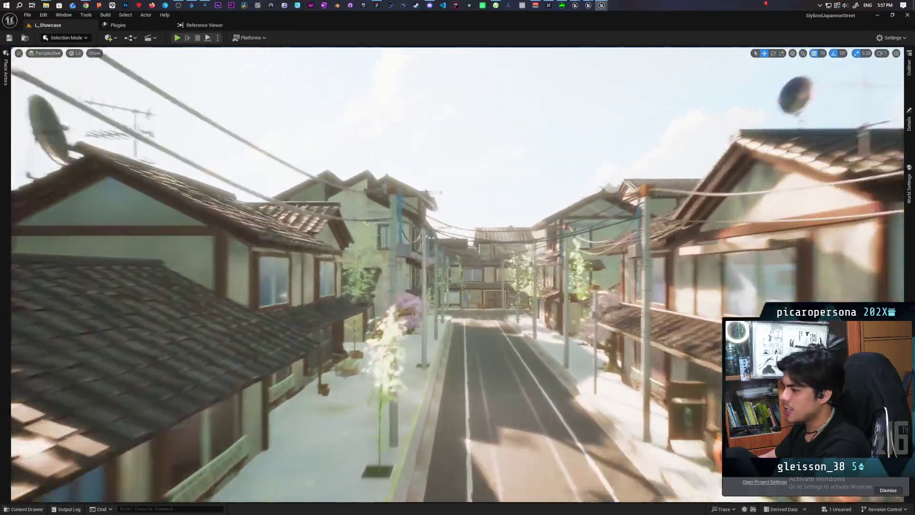
Rise above the street to an overview of the town, then descend to the road by the cherry tree.
{"action": "key", "text": "w"}
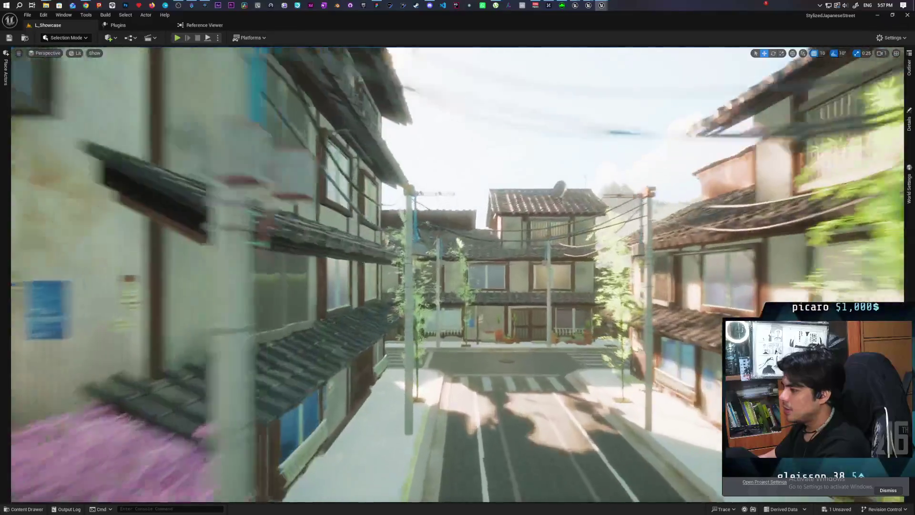
{"action": "key", "text": "w"}
{"action": "key", "text": "w"}
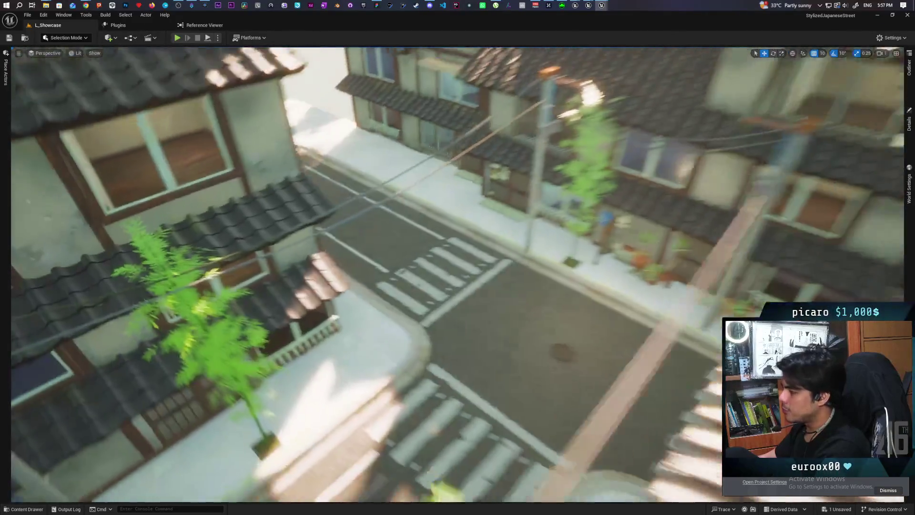
{"action": "key", "text": "w"}
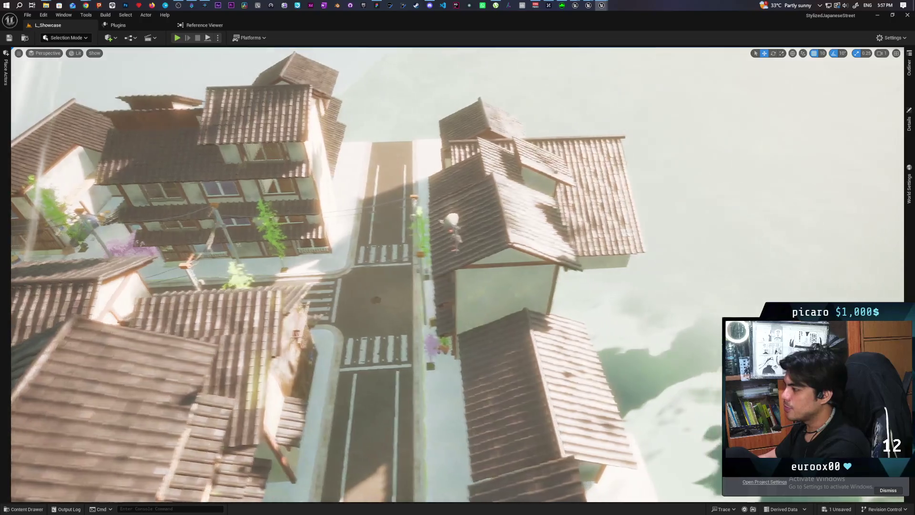
{"action": "key", "text": "s"}
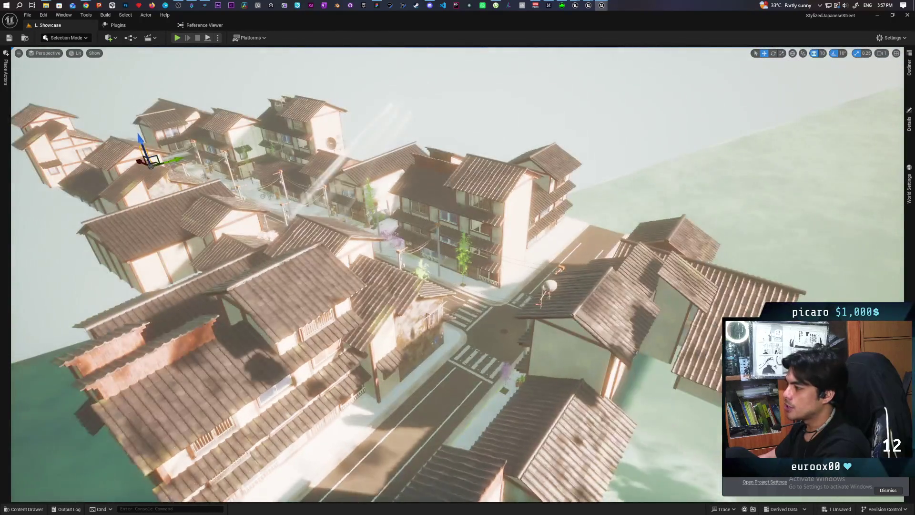
{"action": "key", "text": "w"}
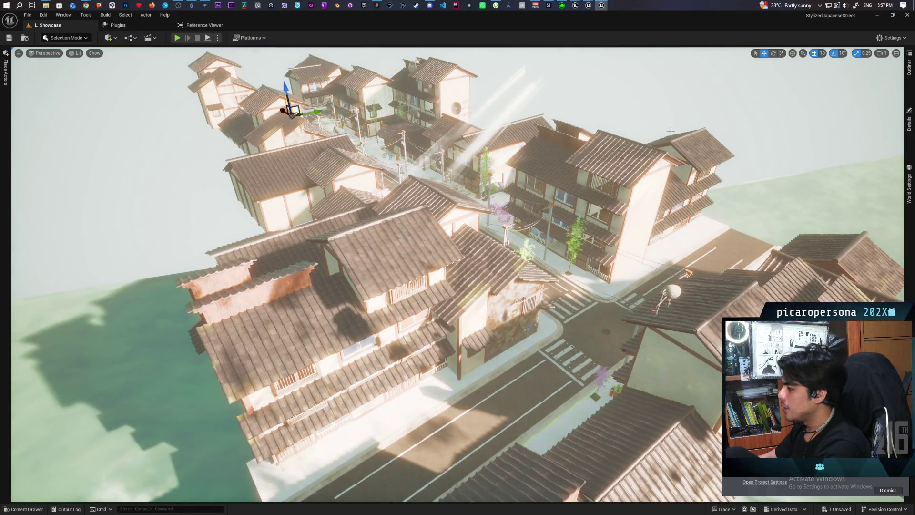
{"action": "left_click_drag", "start_coordinate": [553, 294], "coordinate": [667, 267]}
{"action": "key", "text": "w"}
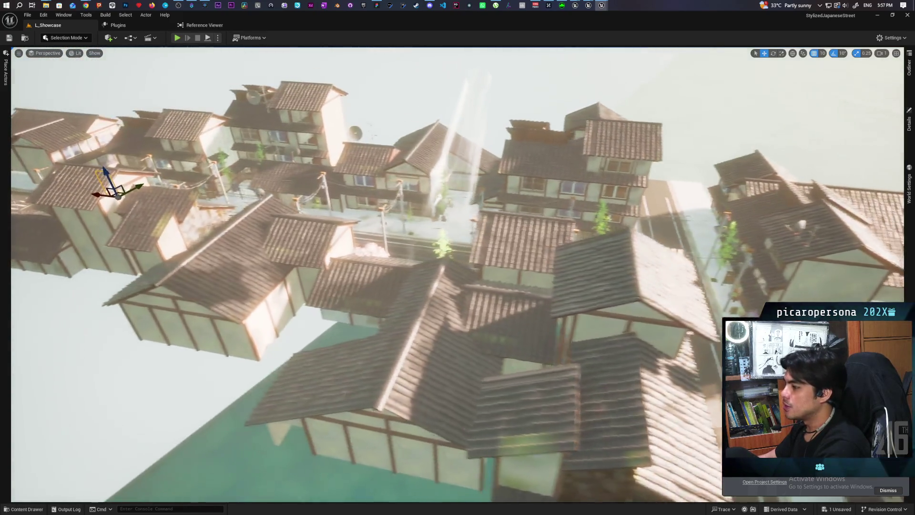
{"action": "key", "text": "w"}
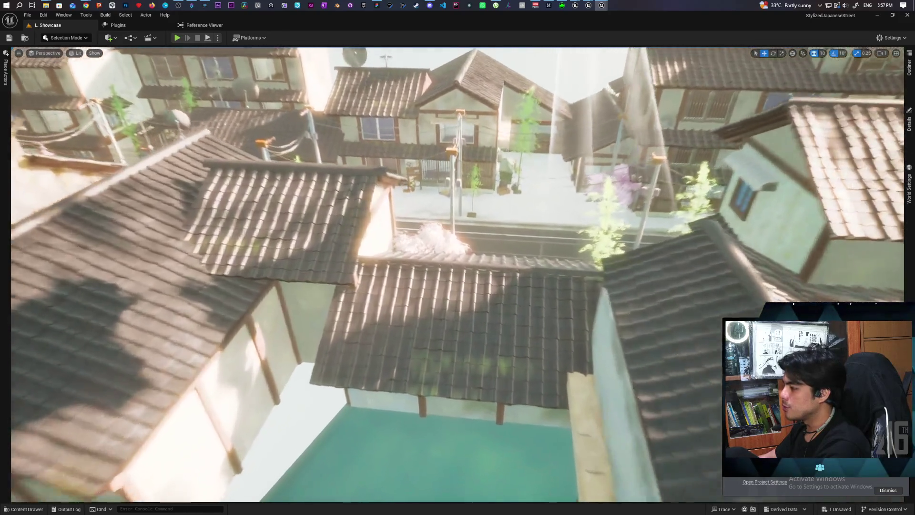
{"action": "key", "text": "w"}
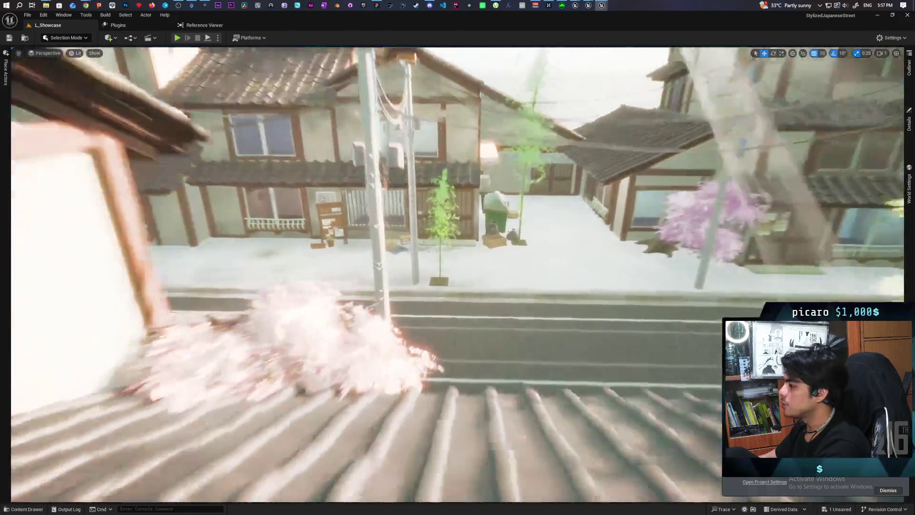
{"action": "key", "text": "w"}
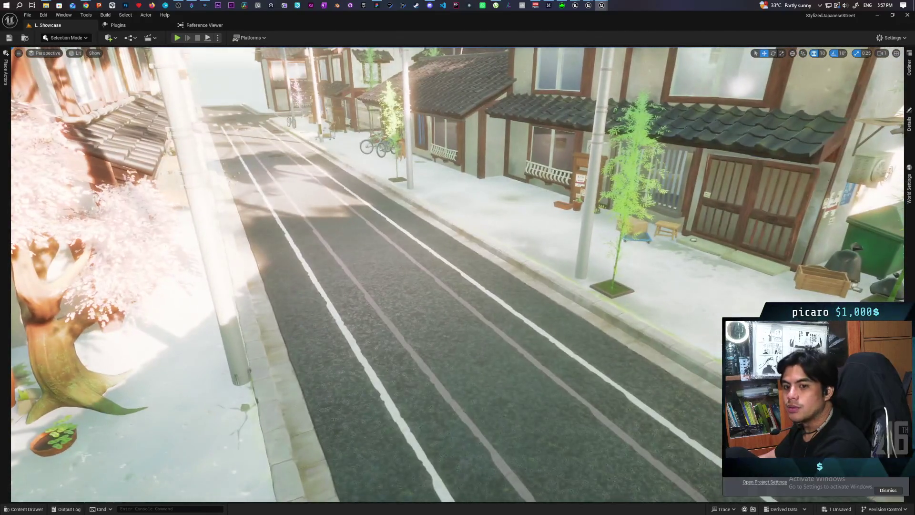
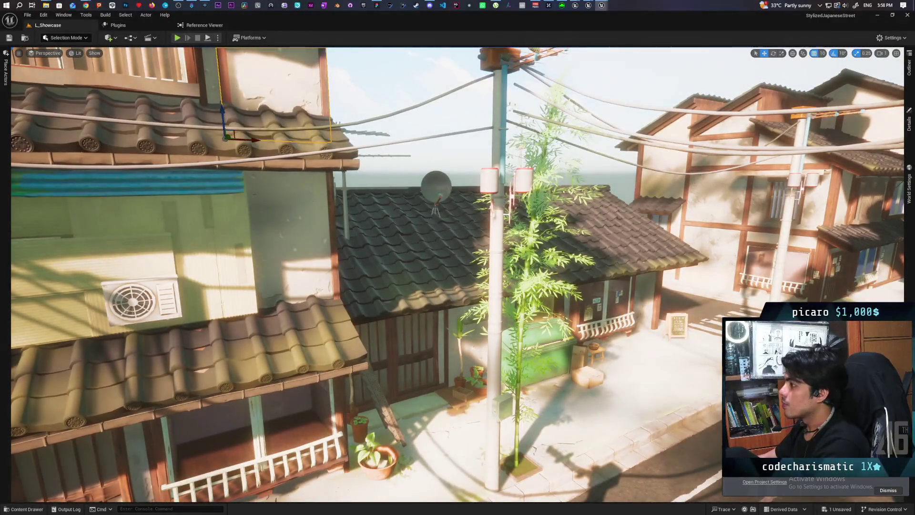
Frame the street power pole and select SM_electric_cable_01, SM_electric_cable_02 and SM_electric_pole.
{"action": "left_click", "coordinate": [518, 178]}
{"action": "key", "text": "f"}
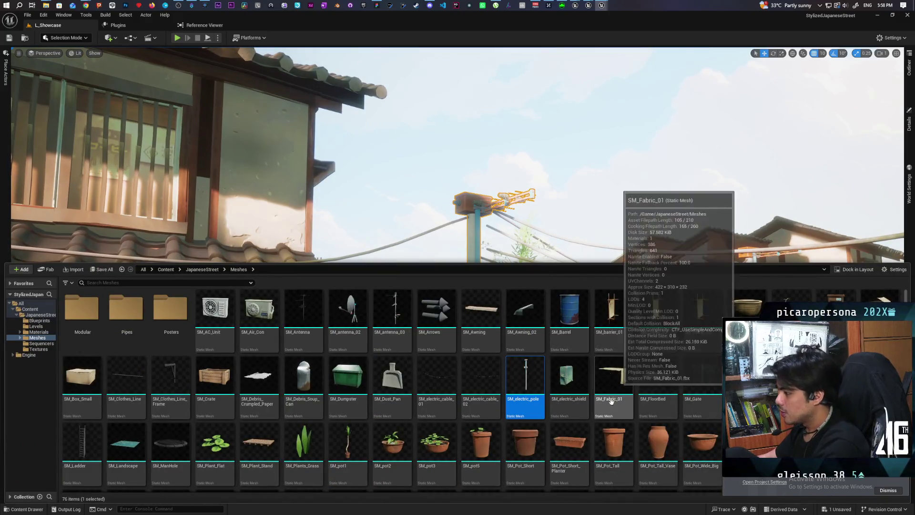
{"action": "mouse_move", "coordinate": [532, 410]}
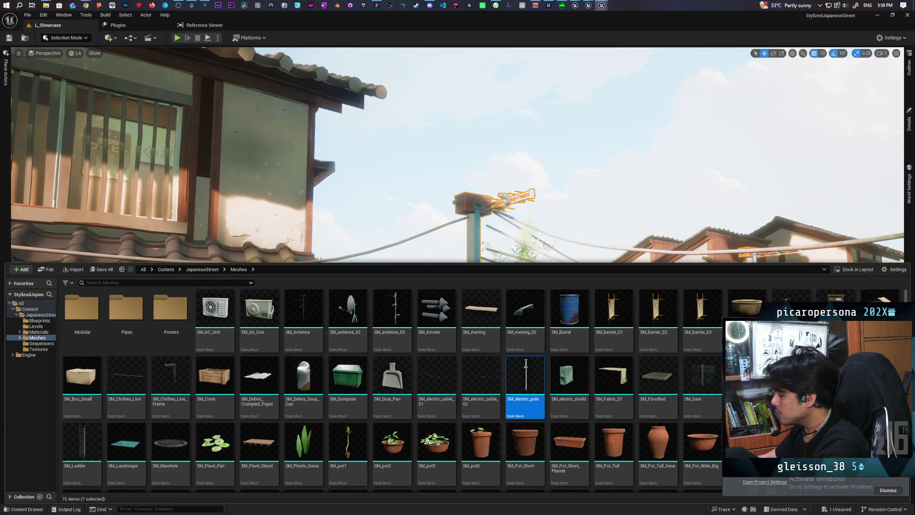
{"action": "left_click", "coordinate": [436, 381]}
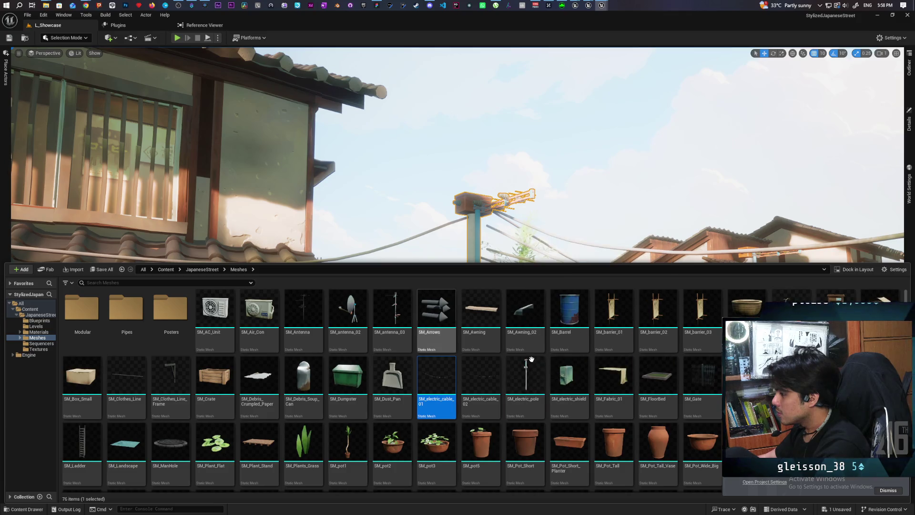
{"action": "left_click", "coordinate": [522, 374], "text": "shift"}
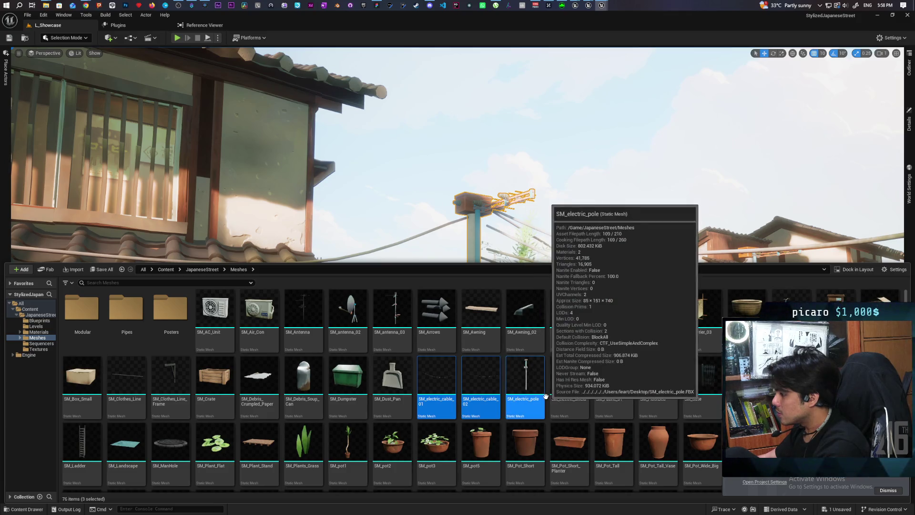
Start migrating the selected meshes, saving pending changes and confirming the asset list.
{"action": "right_click", "coordinate": [528, 374]}
{"action": "mouse_move", "coordinate": [603, 246]}
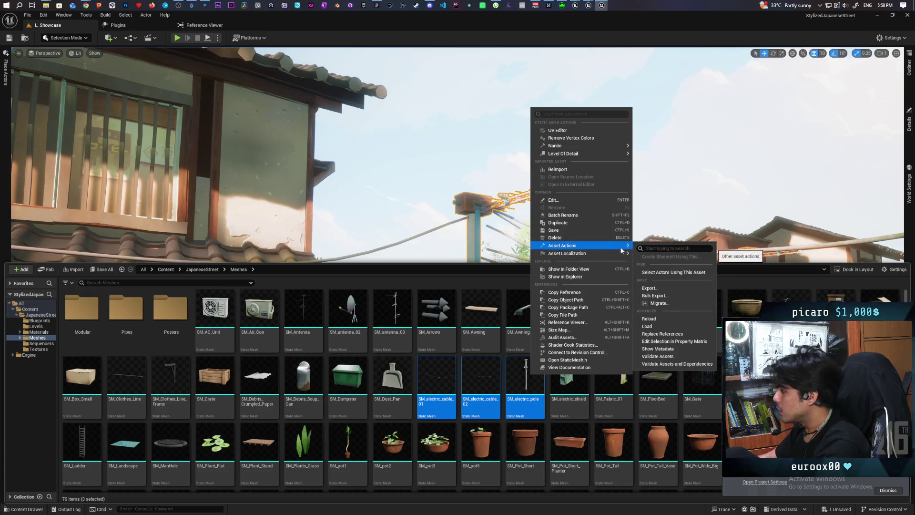
{"action": "left_click", "coordinate": [668, 298]}
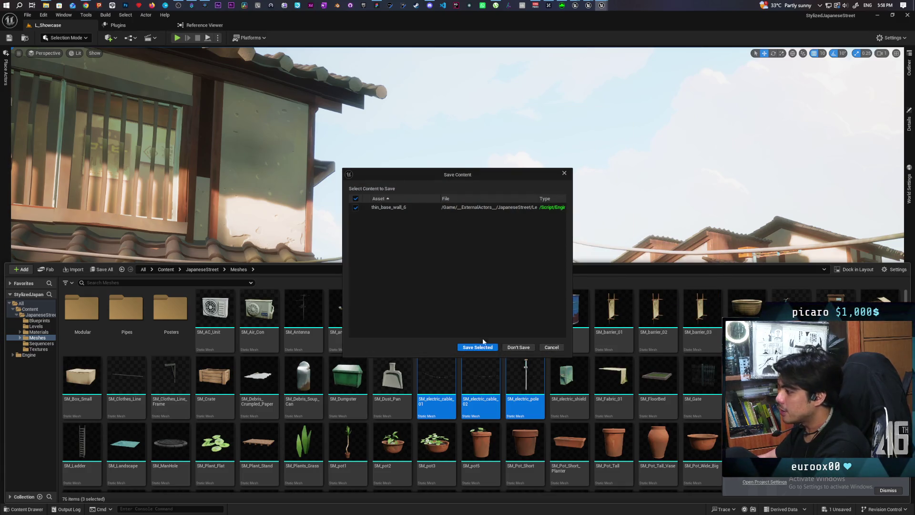
{"action": "left_click", "coordinate": [516, 347]}
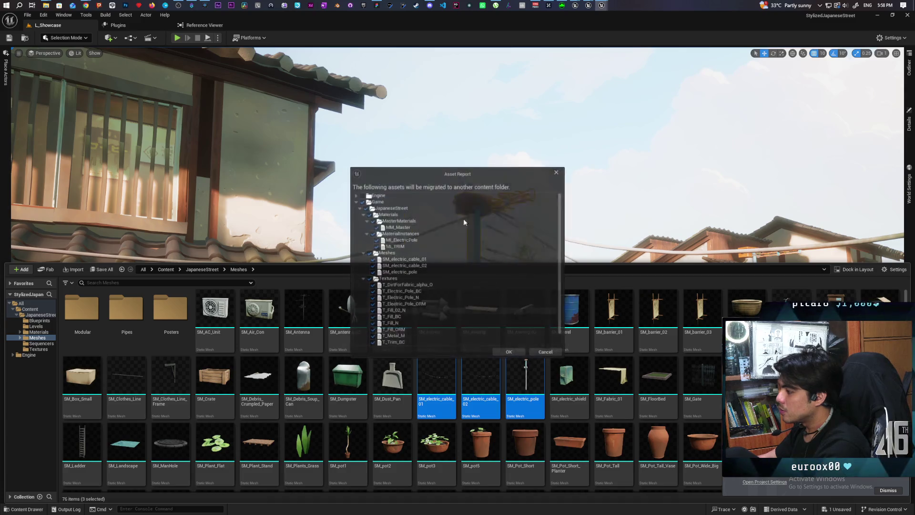
{"action": "scroll", "coordinate": [450, 220], "scroll_direction": "down", "scroll_amount": 1}
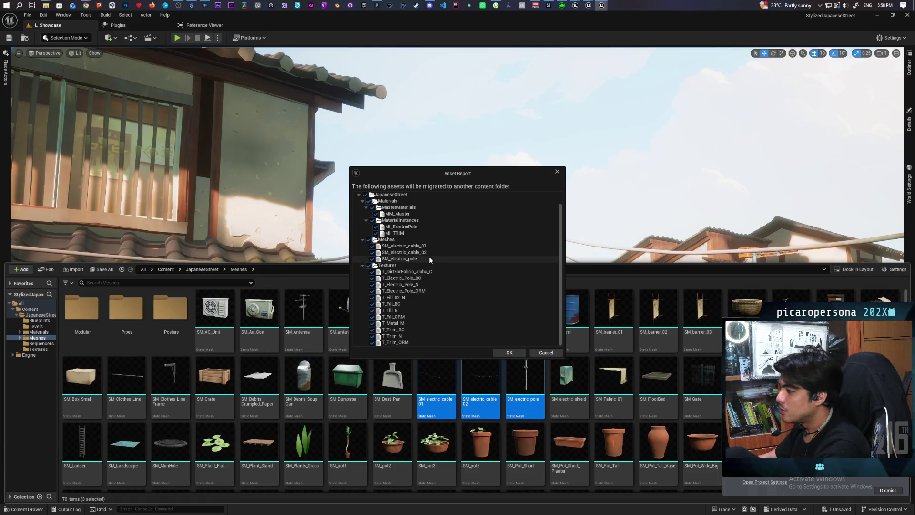
{"action": "scroll", "coordinate": [429, 258], "scroll_direction": "up", "scroll_amount": 3}
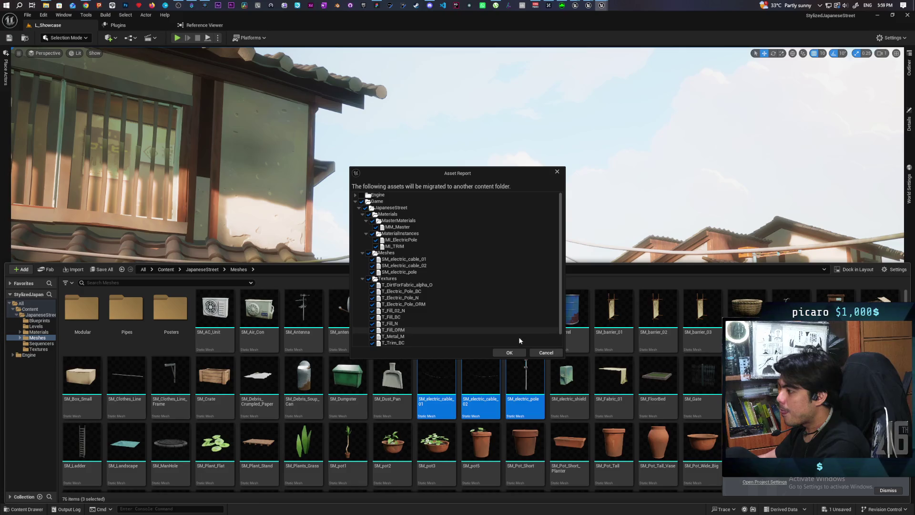
{"action": "left_click", "coordinate": [510, 353]}
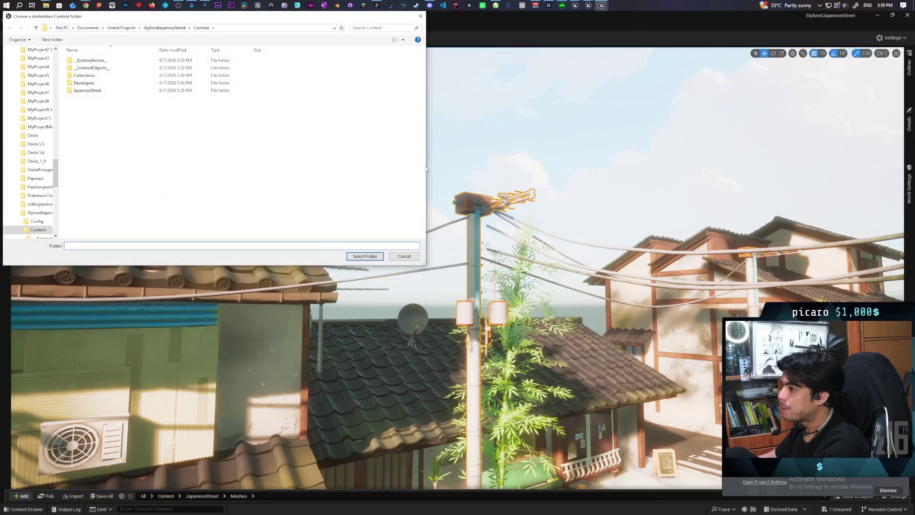
Migrate them into Kozou_Dioramas/Content and switch to the Kozou_Dioramas editor.
{"action": "left_click", "coordinate": [121, 28]}
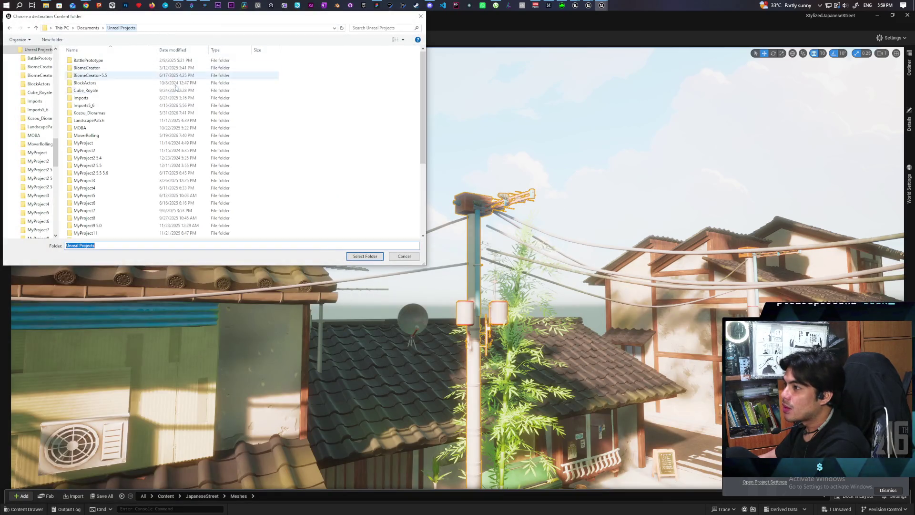
{"action": "left_click", "coordinate": [123, 113]}
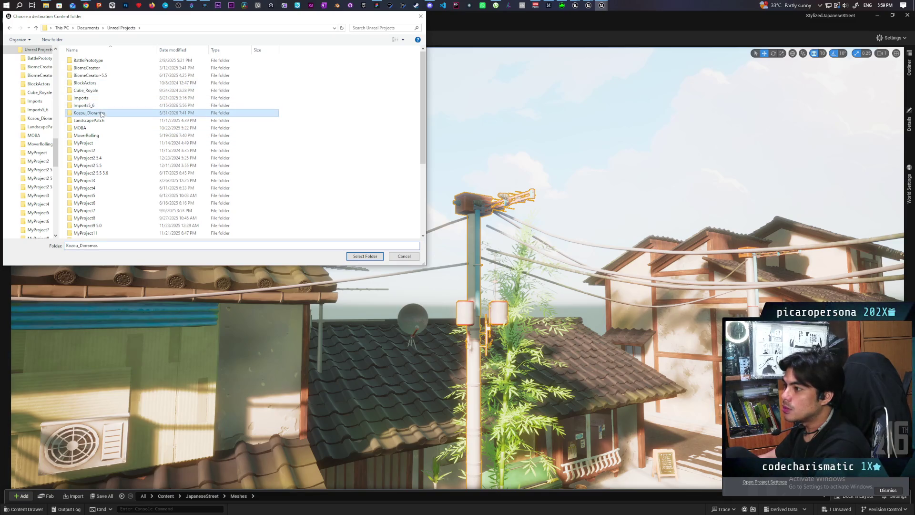
{"action": "double_click", "coordinate": [167, 113]}
{"action": "left_click", "coordinate": [167, 68]}
{"action": "left_click", "coordinate": [364, 256]}
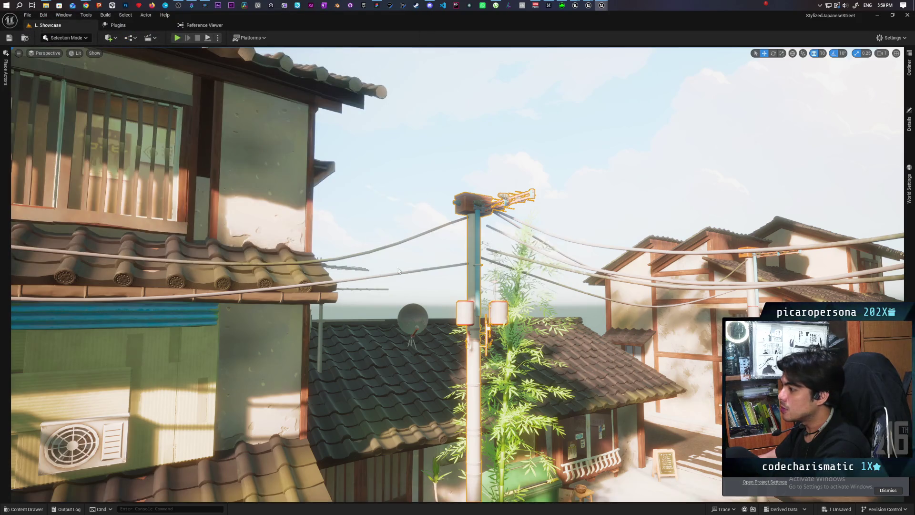
{"action": "left_click", "coordinate": [878, 15]}
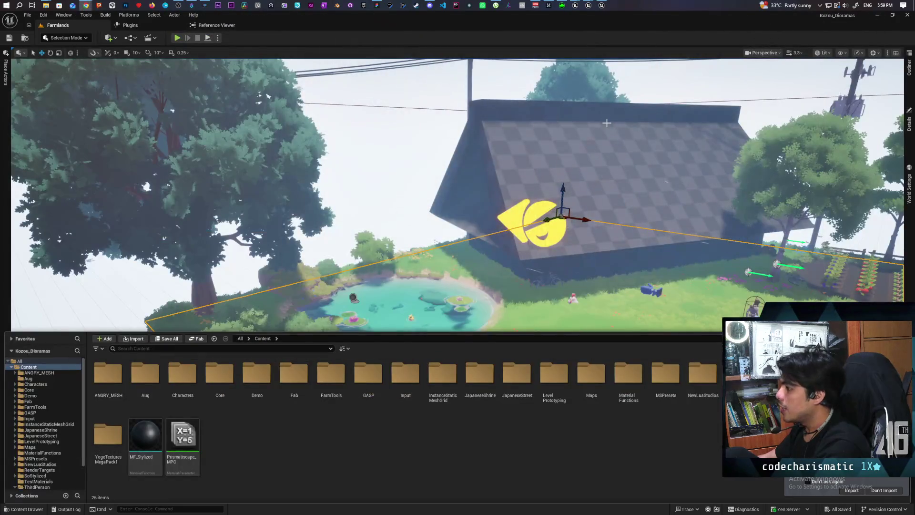
Open JapaneseStreet > Meshes and select the migrated SM_electric_pole mesh.
{"action": "mouse_move", "coordinate": [689, 271]}
{"action": "left_mouse_down"}
{"action": "mouse_move", "coordinate": [682, 224]}
{"action": "mouse_move", "coordinate": [667, 284]}
{"action": "left_mouse_up"}
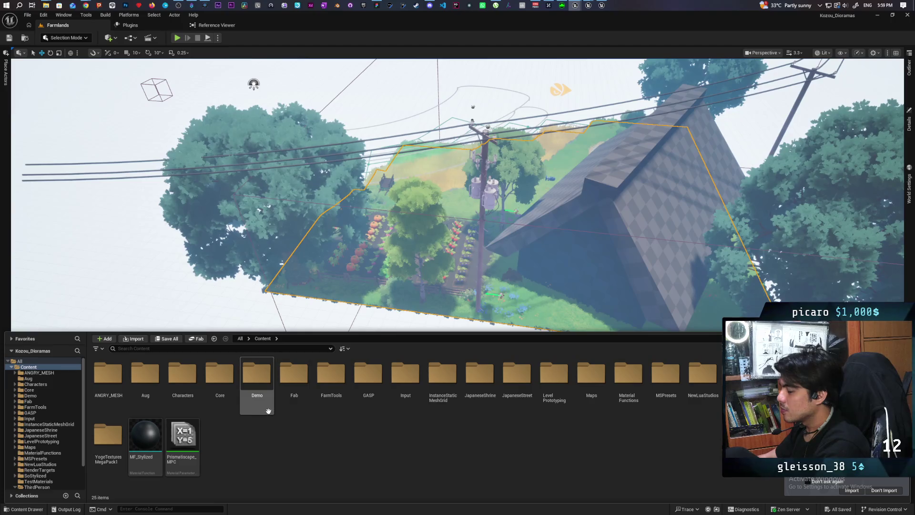
{"action": "double_click", "coordinate": [518, 374]}
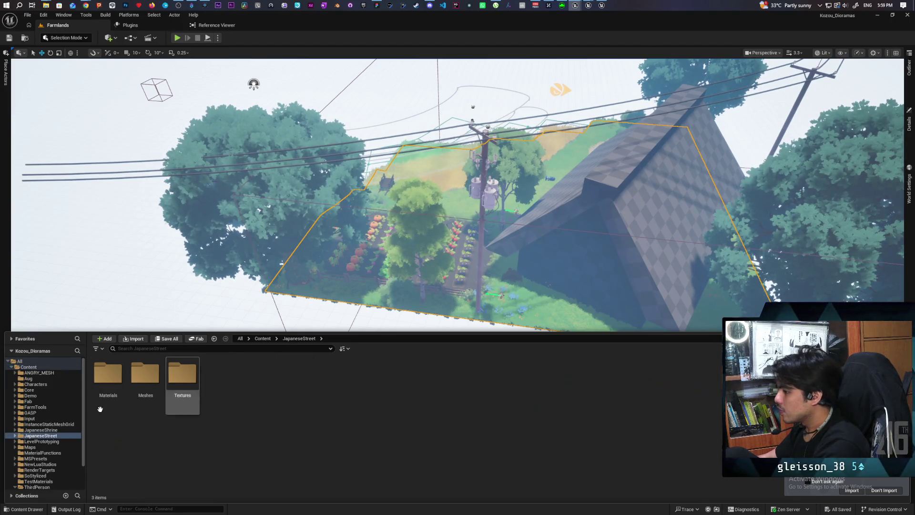
{"action": "double_click", "coordinate": [148, 383]}
{"action": "left_click", "coordinate": [184, 377]}
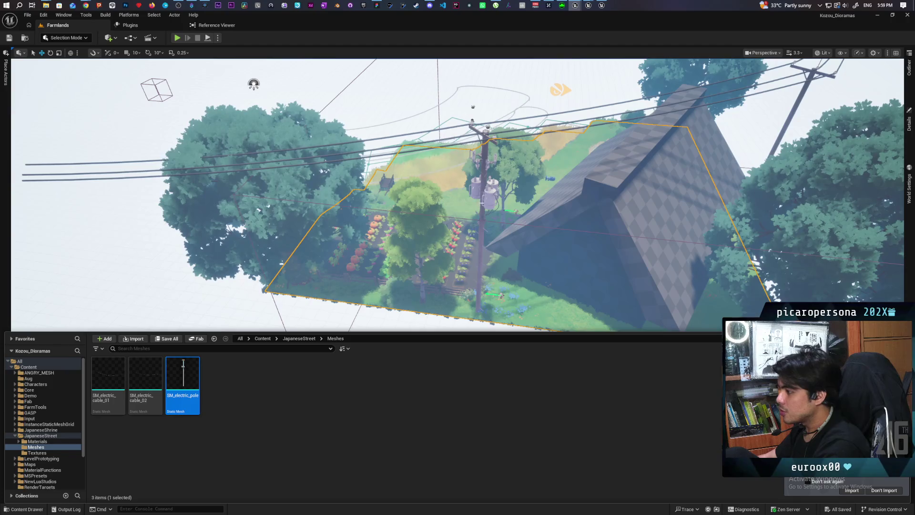
Select wood_pole_01 and wood_pole_4 together in the Outliner.
{"action": "left_click_drag", "start_coordinate": [183, 376], "coordinate": [533, 284]}
{"action": "left_click", "coordinate": [906, 85]}
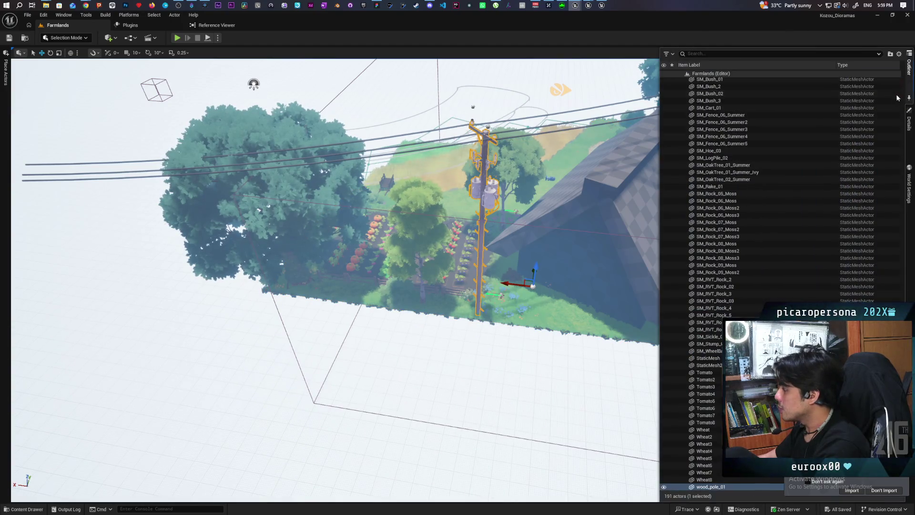
{"action": "scroll", "coordinate": [717, 437], "scroll_direction": "down", "scroll_amount": 1}
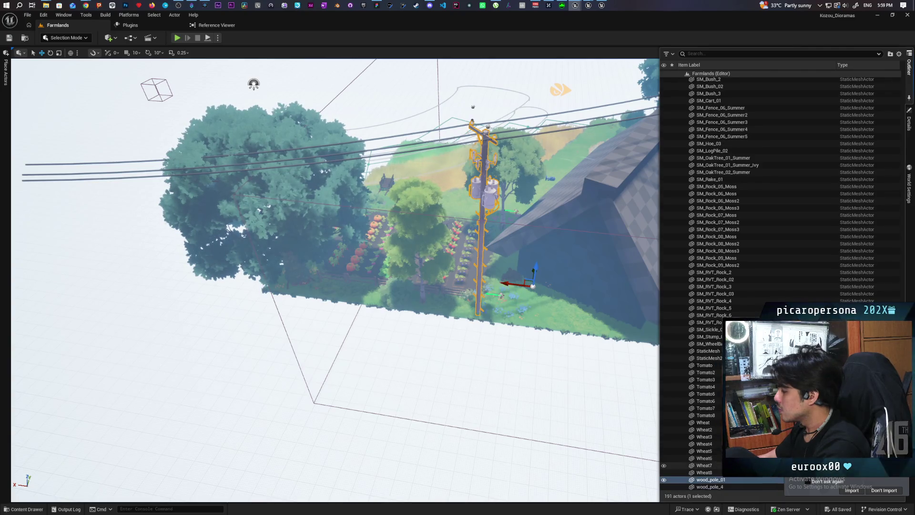
{"action": "double_click", "coordinate": [710, 487]}
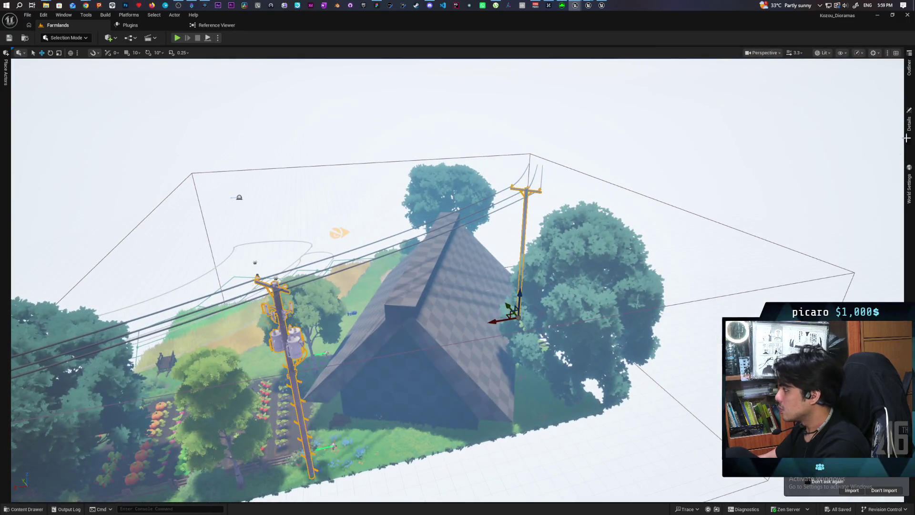
{"action": "left_click", "coordinate": [909, 67]}
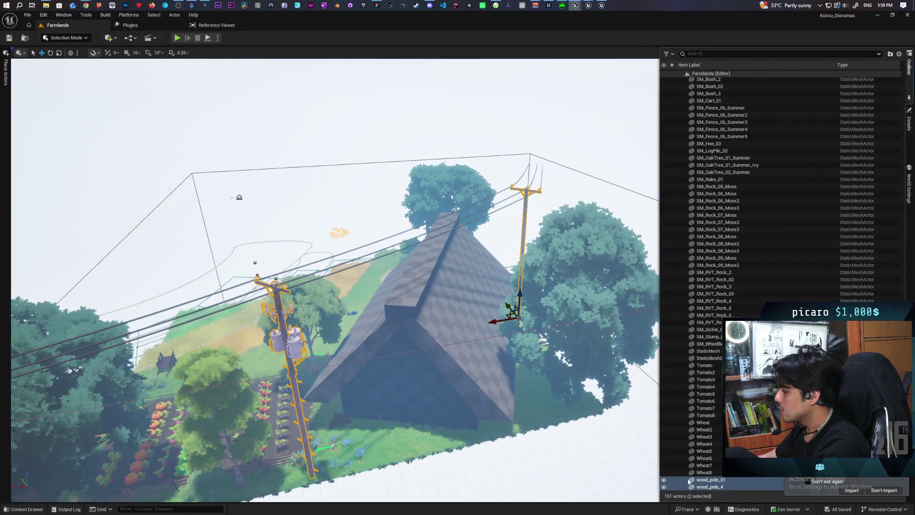
{"action": "right_click", "coordinate": [708, 483]}
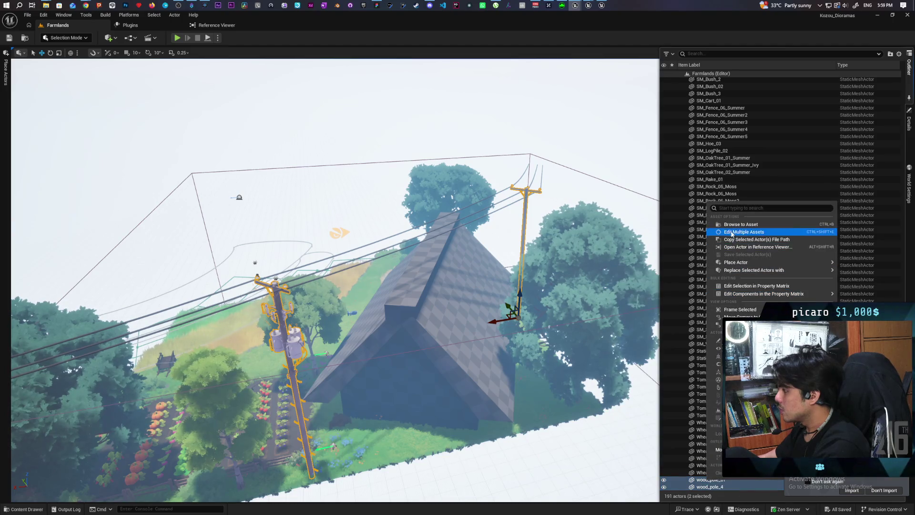
Replace wood_pole_01 and wood_pole_4 with SM_electric_pole and frame them.
{"action": "mouse_move", "coordinate": [741, 264]}
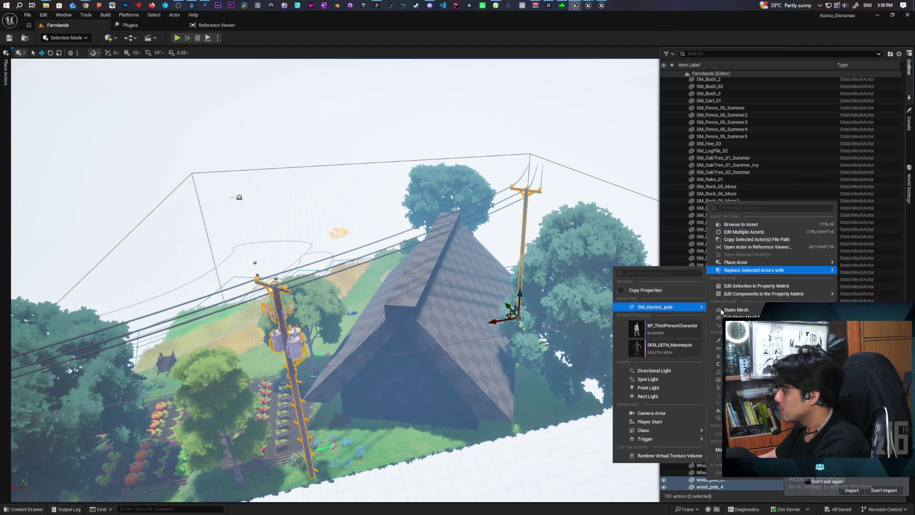
{"action": "left_click", "coordinate": [733, 311]}
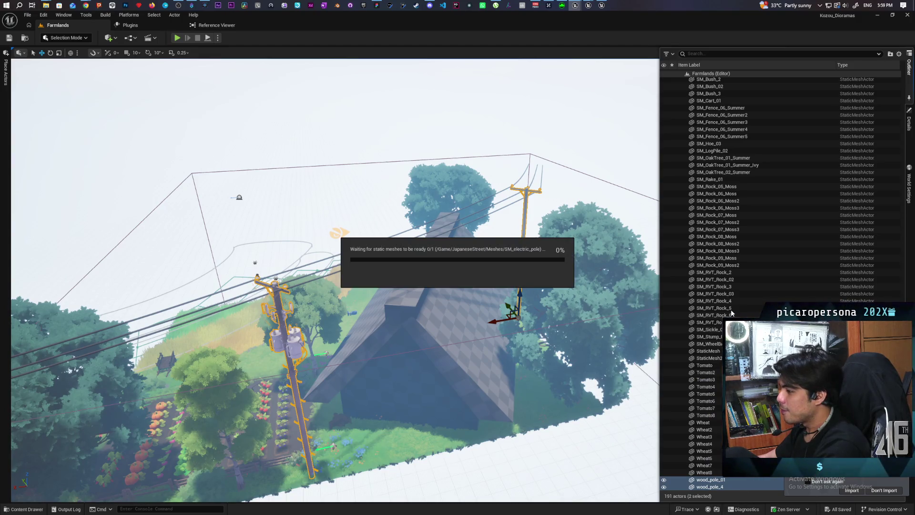
{"action": "key", "text": "f"}
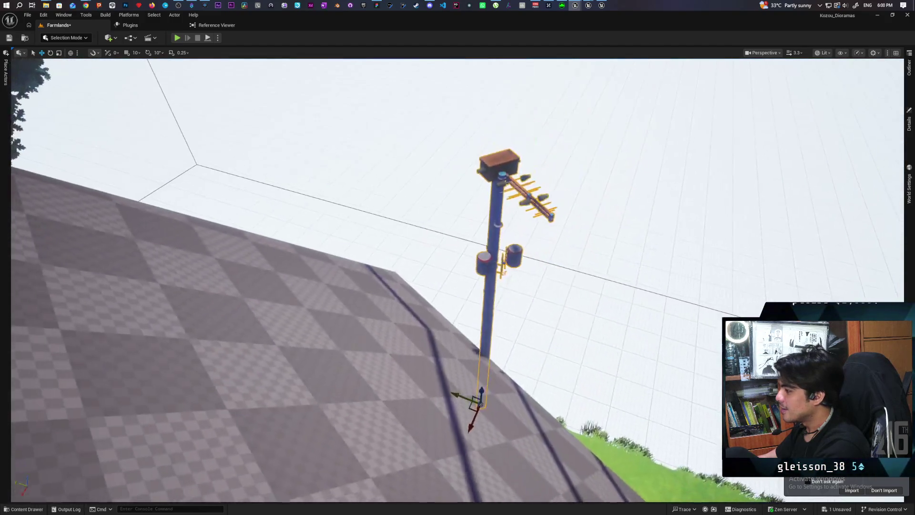
{"action": "key", "text": "f"}
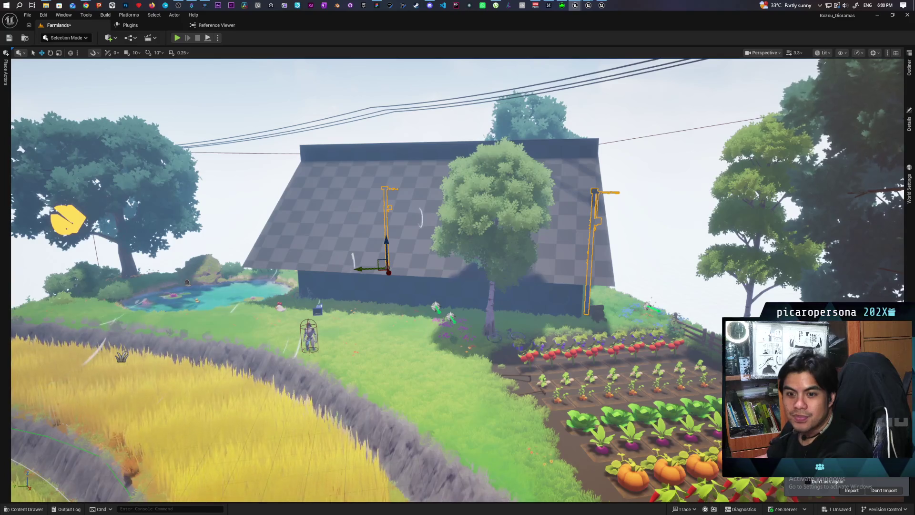
{"action": "scroll", "coordinate": [484, 341], "scroll_direction": "up", "scroll_amount": 2}
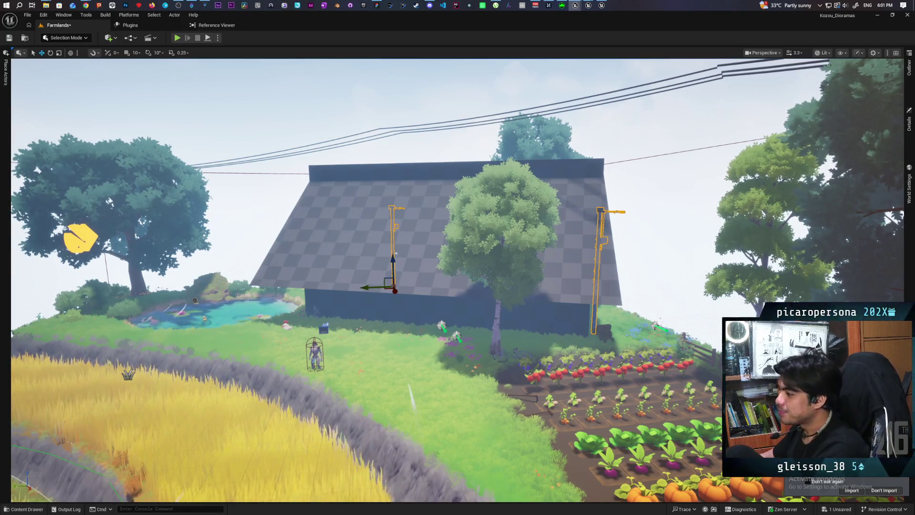
Frame the power pole, then undo the Replace Actor(s) swap.
{"action": "scroll", "coordinate": [396, 253], "scroll_direction": "down", "scroll_amount": 10}
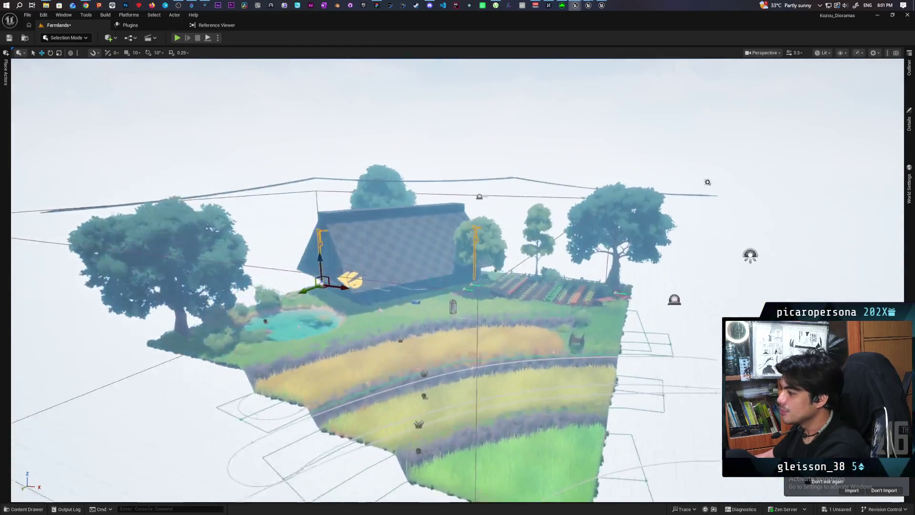
{"action": "scroll", "coordinate": [458, 281], "scroll_direction": "up", "scroll_amount": 10}
{"action": "scroll", "coordinate": [457, 281], "scroll_direction": "down", "scroll_amount": 8}
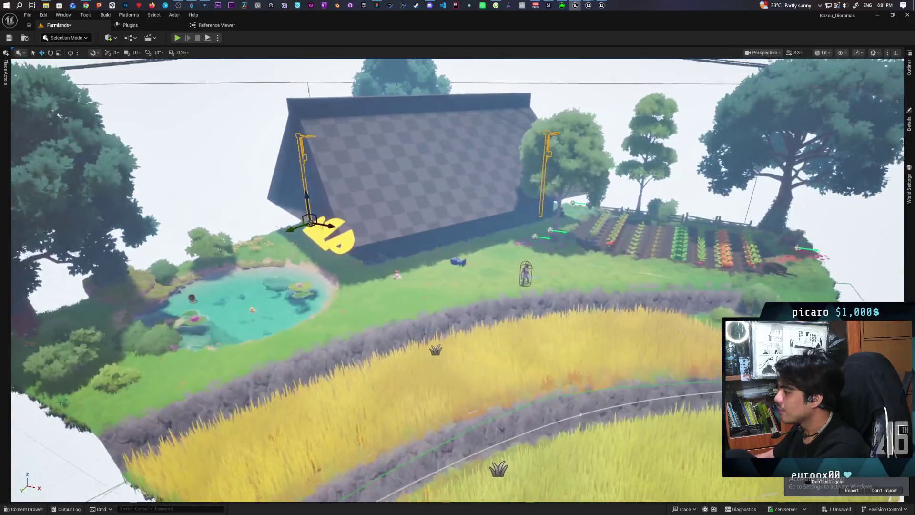
{"action": "scroll", "coordinate": [458, 282], "scroll_direction": "down", "scroll_amount": 3}
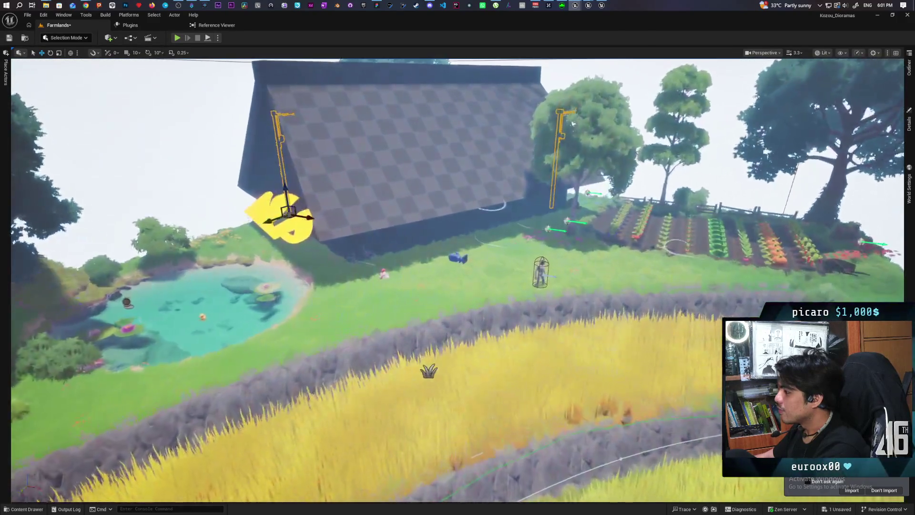
{"action": "key", "text": "f"}
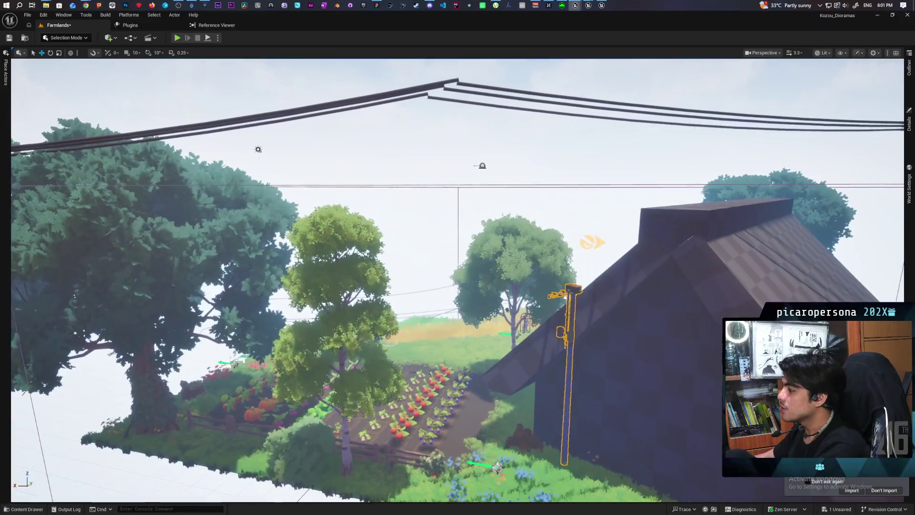
{"action": "mouse_move", "coordinate": [458, 286]}
{"action": "left_mouse_down"}
{"action": "mouse_move", "coordinate": [391, 292]}
{"action": "mouse_move", "coordinate": [377, 248]}
{"action": "mouse_move", "coordinate": [377, 286]}
{"action": "mouse_move", "coordinate": [368, 290]}
{"action": "left_mouse_up"}
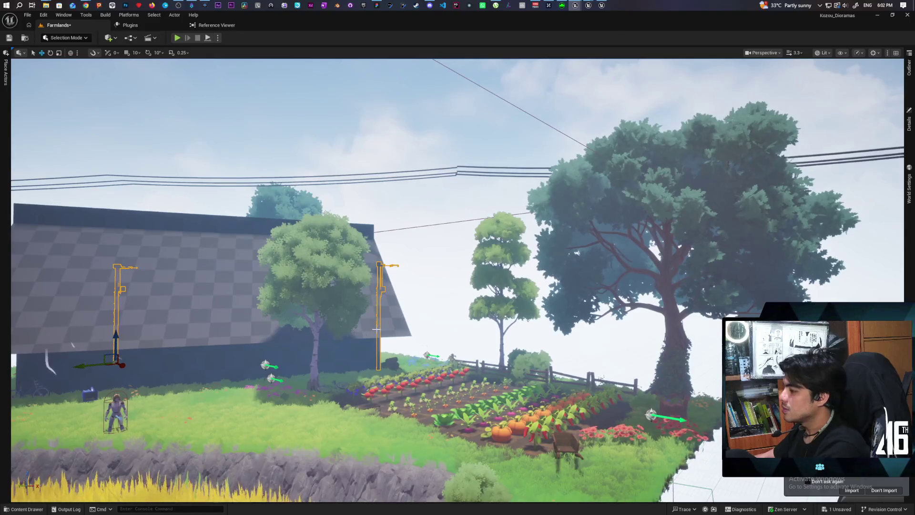
{"action": "key", "text": "ctrl+z"}
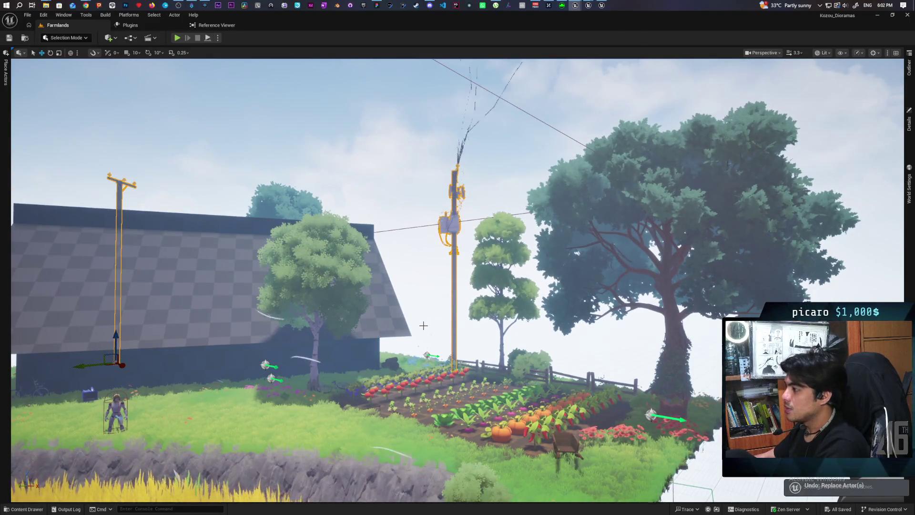
Undo the last actor selection and fly around the island to inspect the poles.
{"action": "scroll", "coordinate": [423, 326], "scroll_direction": "down", "scroll_amount": 6}
{"action": "scroll", "coordinate": [423, 326], "scroll_direction": "up", "scroll_amount": 6}
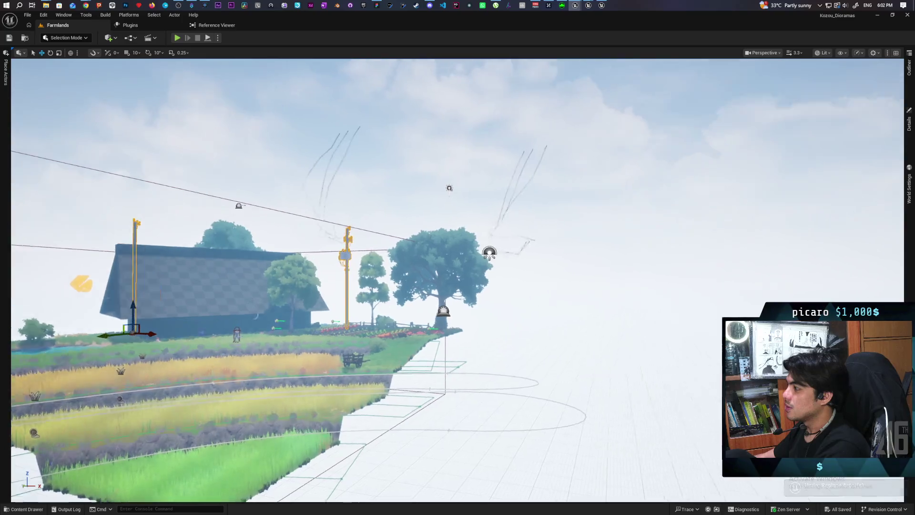
{"action": "scroll", "coordinate": [423, 326], "scroll_direction": "down", "scroll_amount": 6}
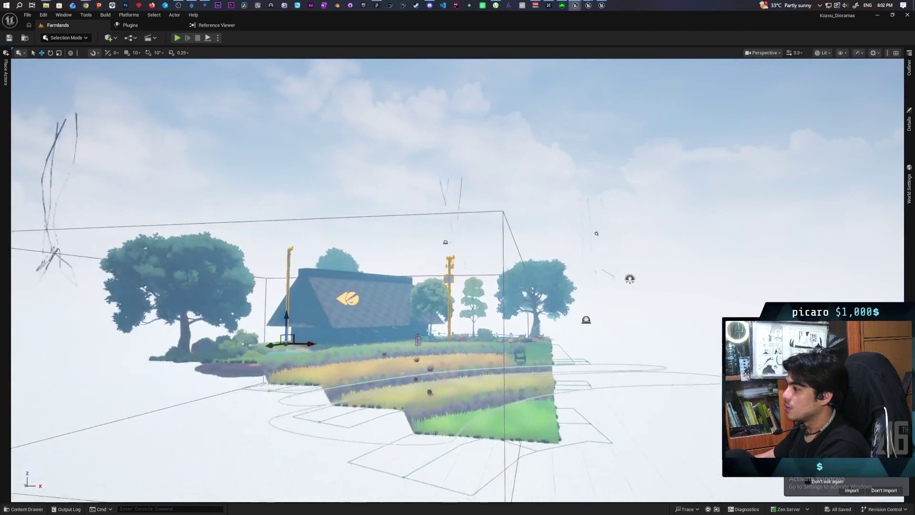
{"action": "scroll", "coordinate": [423, 326], "scroll_direction": "up", "scroll_amount": 3}
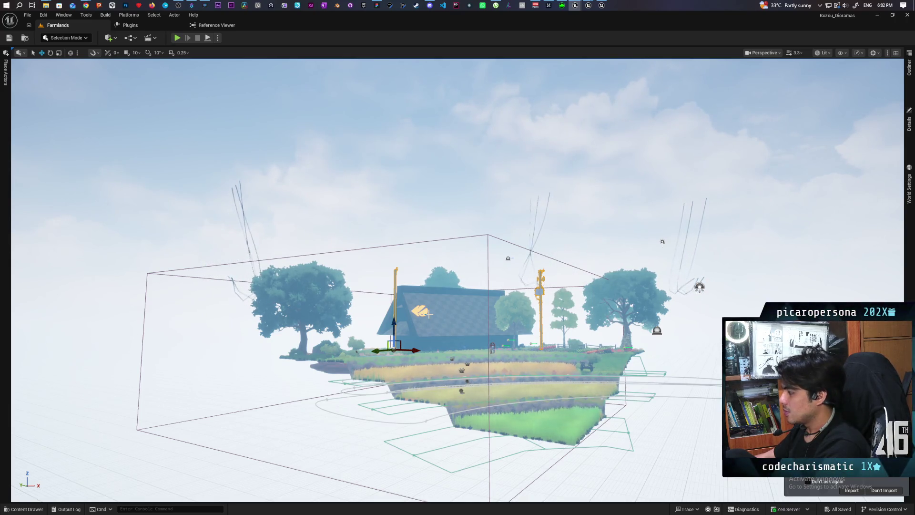
{"action": "key", "text": "ctrl+z"}
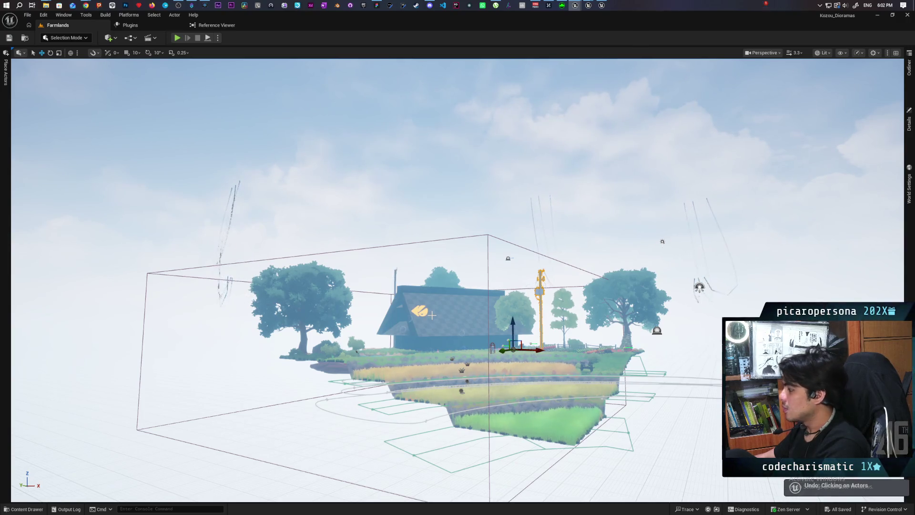
{"action": "scroll", "coordinate": [432, 315], "scroll_direction": "up", "scroll_amount": 2}
{"action": "mouse_move", "coordinate": [432, 315]}
{"action": "left_mouse_down"}
{"action": "mouse_move", "coordinate": [429, 286]}
{"action": "mouse_move", "coordinate": [453, 267]}
{"action": "mouse_move", "coordinate": [458, 334]}
{"action": "mouse_move", "coordinate": [448, 324]}
{"action": "left_mouse_up"}
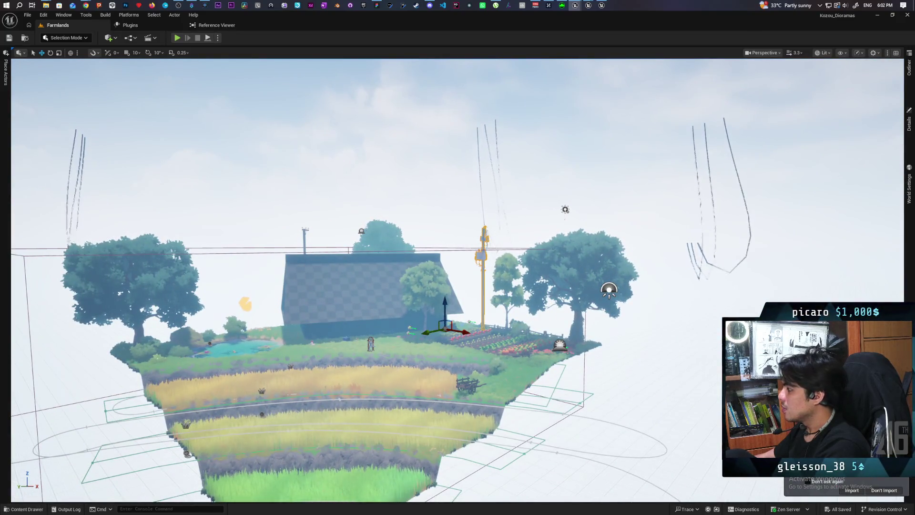
{"action": "scroll", "coordinate": [458, 281], "scroll_direction": "up", "scroll_amount": 3}
{"action": "key", "text": "w"}
{"action": "key", "text": "w"}
{"action": "key", "text": "w"}
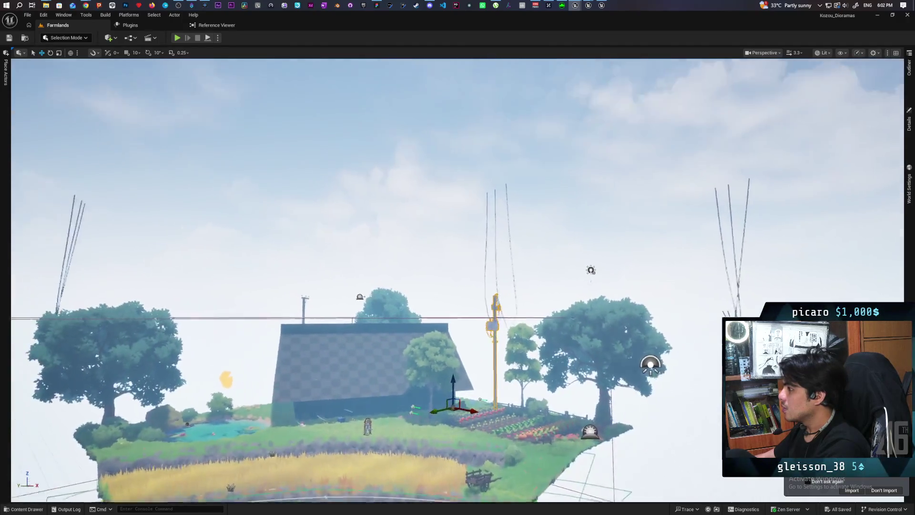
{"action": "key", "text": "s"}
{"action": "key", "text": "s"}
{"action": "key", "text": "s"}
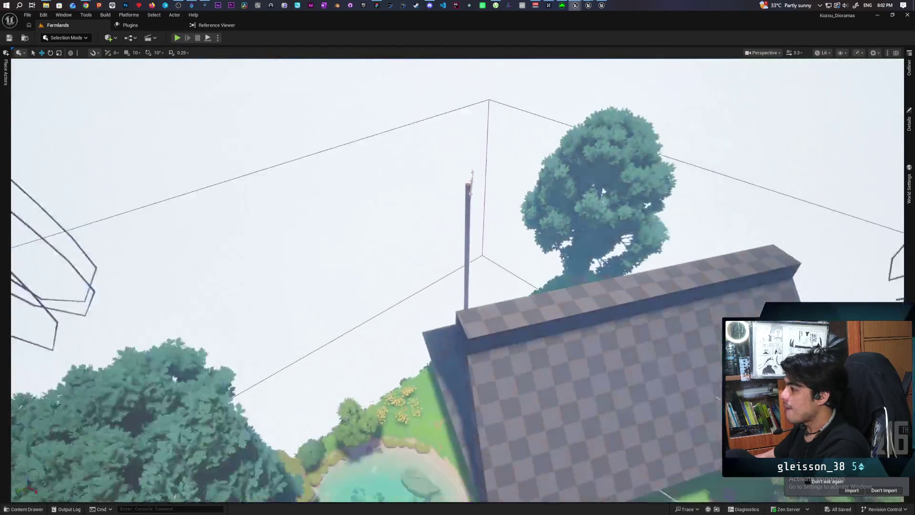
{"action": "key", "text": "s"}
{"action": "key", "text": "d"}
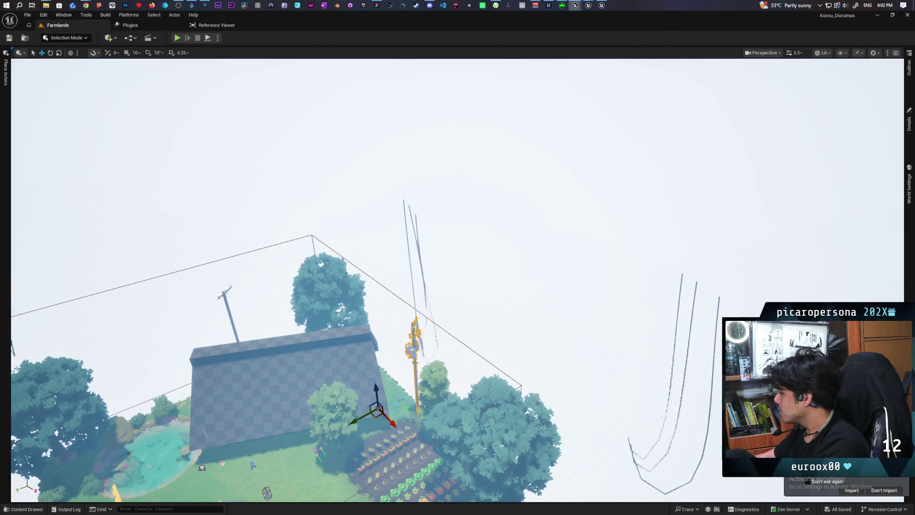
Cancel the scene import, save the modified assets, and bring up the Epic Games Launcher.
{"action": "left_click", "coordinate": [867, 482]}
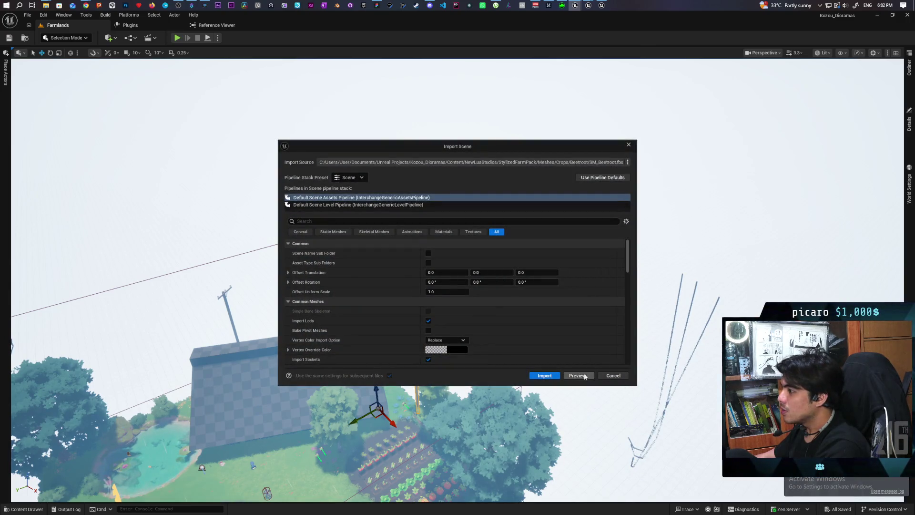
{"action": "left_click", "coordinate": [621, 376]}
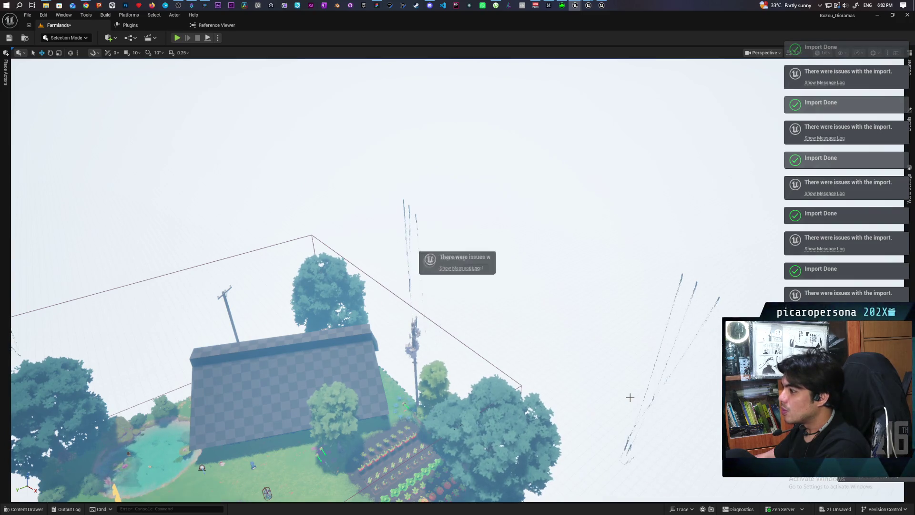
{"action": "left_click", "coordinate": [523, 348]}
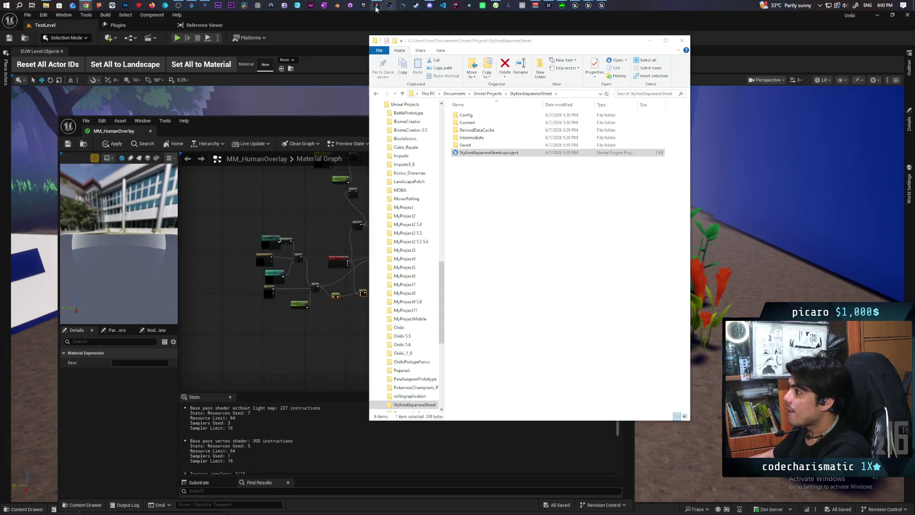
{"action": "left_click", "coordinate": [366, 4]}
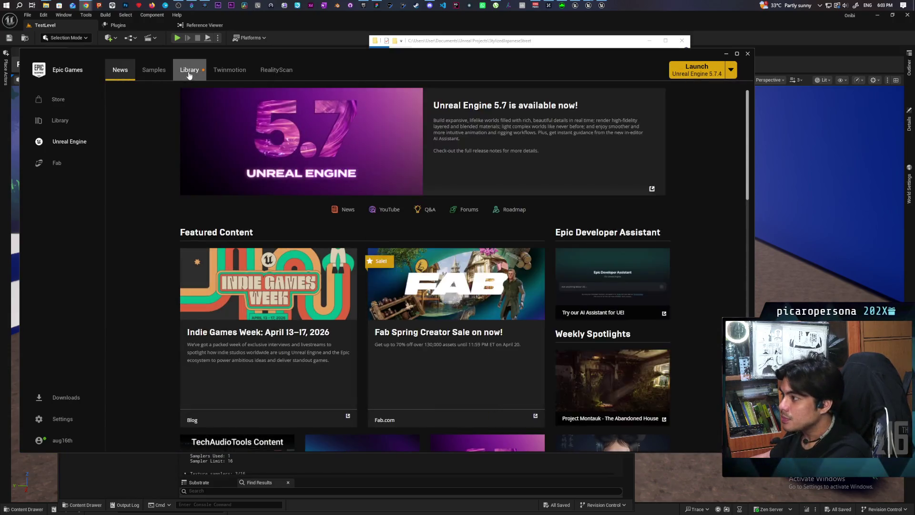
Open Kozou_Dioramas from My Projects in the Launcher's Library.
{"action": "left_click", "coordinate": [189, 71]}
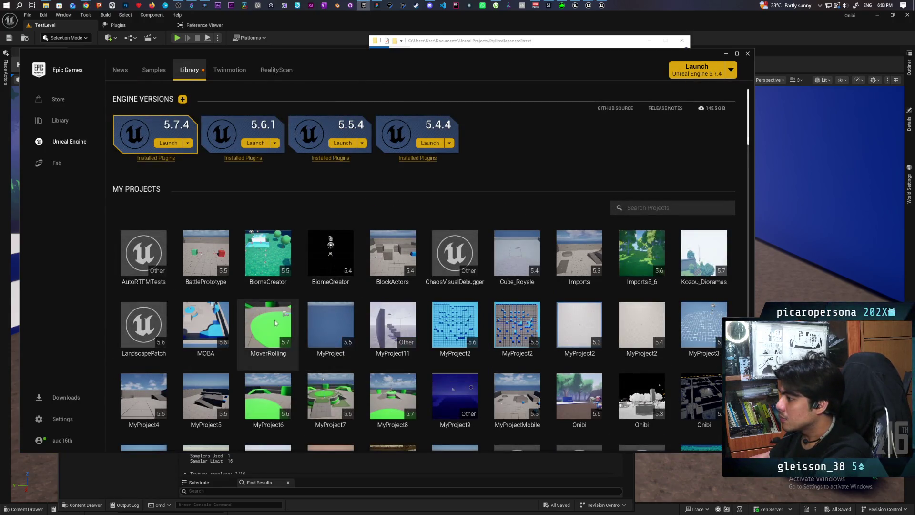
{"action": "scroll", "coordinate": [455, 333], "scroll_direction": "down", "scroll_amount": 1}
{"action": "double_click", "coordinate": [700, 220]}
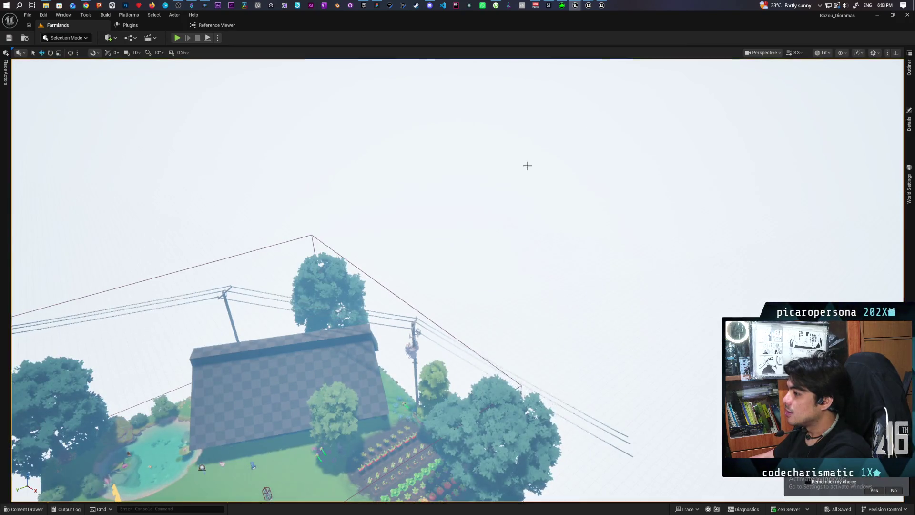
Move the view over the farm and start Play In Editor with Alt+P.
{"action": "mouse_move", "coordinate": [528, 166]}
{"action": "left_mouse_down"}
{"action": "mouse_move", "coordinate": [527, 85]}
{"action": "mouse_move", "coordinate": [527, 200]}
{"action": "mouse_move", "coordinate": [548, 215]}
{"action": "mouse_move", "coordinate": [548, 267]}
{"action": "mouse_move", "coordinate": [549, 243]}
{"action": "mouse_move", "coordinate": [544, 258]}
{"action": "mouse_move", "coordinate": [534, 239]}
{"action": "mouse_move", "coordinate": [524, 276]}
{"action": "mouse_move", "coordinate": [529, 257]}
{"action": "mouse_move", "coordinate": [529, 267]}
{"action": "left_mouse_up"}
{"action": "right_click", "coordinate": [411, 295]}
{"action": "key", "text": "Escape"}
{"action": "key", "text": "alt+p"}
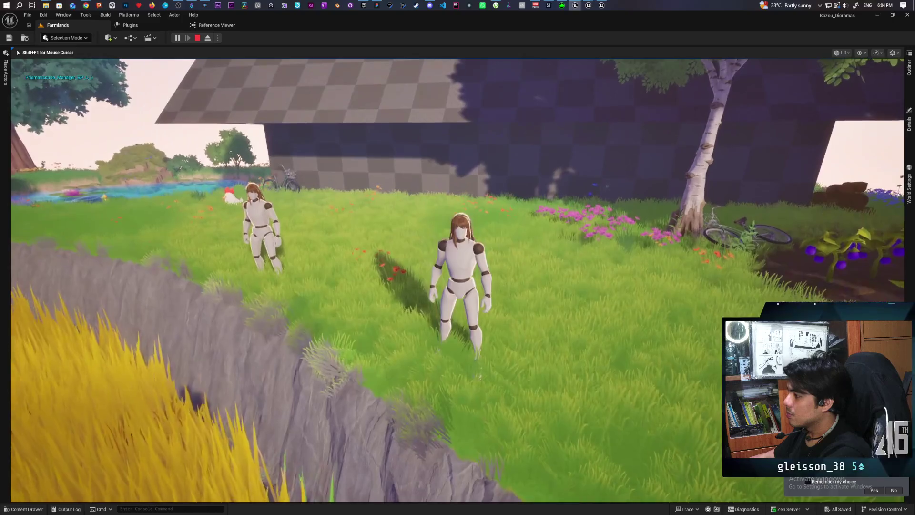
Run the mannequin over the grassy ledge, along the path and past the barn.
{"action": "key", "text": "s"}
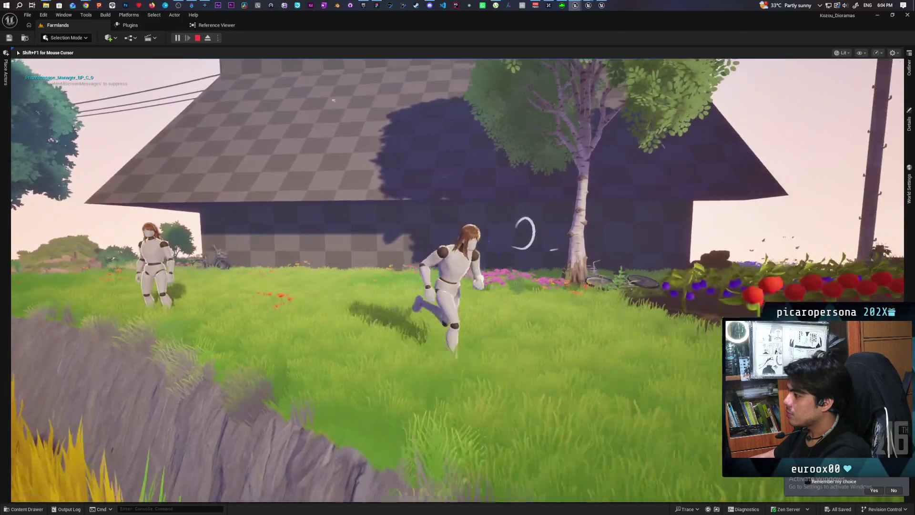
{"action": "key", "text": "w"}
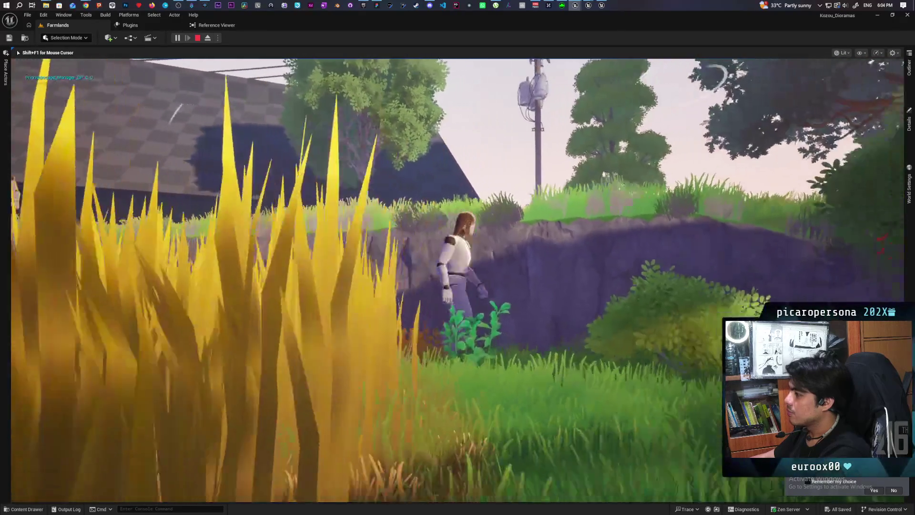
{"action": "key", "text": "w"}
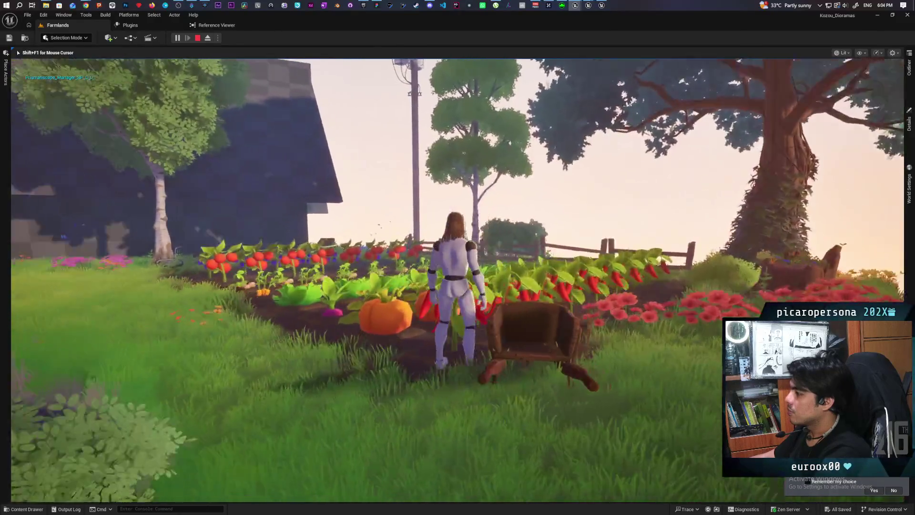
{"action": "key", "text": "w"}
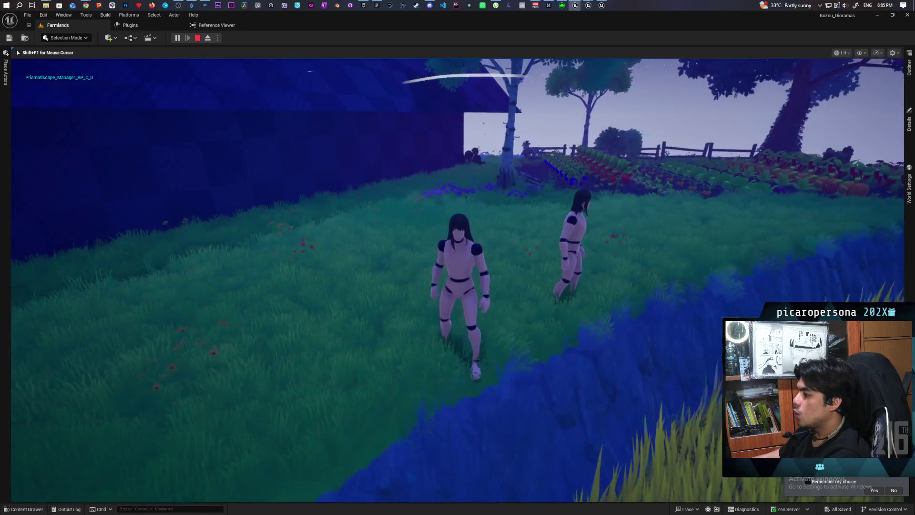
Stop the play session with Esc and pull the editor viewport back.
{"action": "key", "text": "Escape"}
{"action": "scroll", "coordinate": [460, 278], "scroll_direction": "down", "scroll_amount": 10}
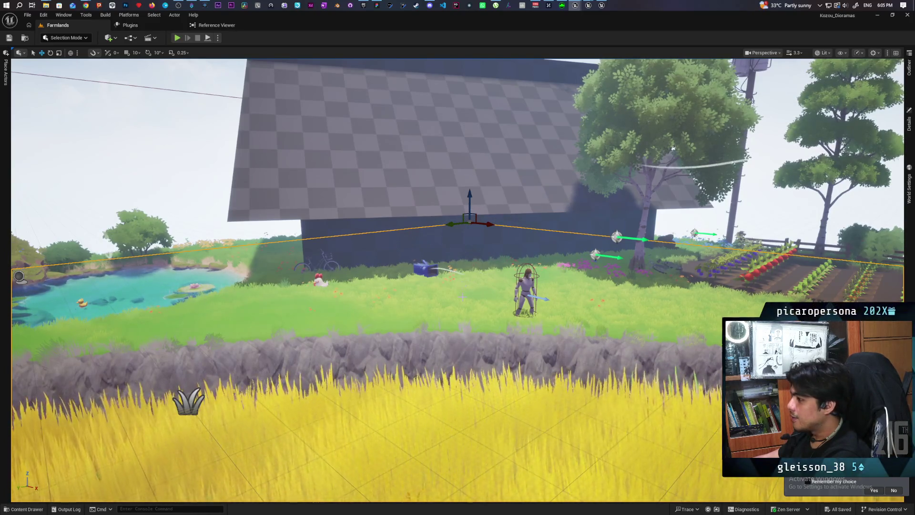
{"action": "key", "text": "Left"}
{"action": "key", "text": "Up"}
{"action": "key", "text": "Up"}
{"action": "key", "text": "Up"}
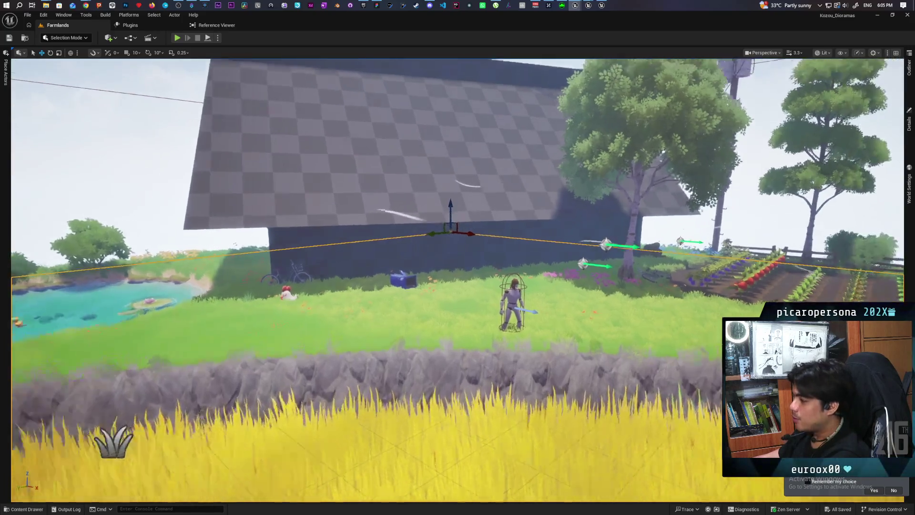
{"action": "key", "text": "Down"}
{"action": "key", "text": "Down"}
{"action": "key", "text": "Up"}
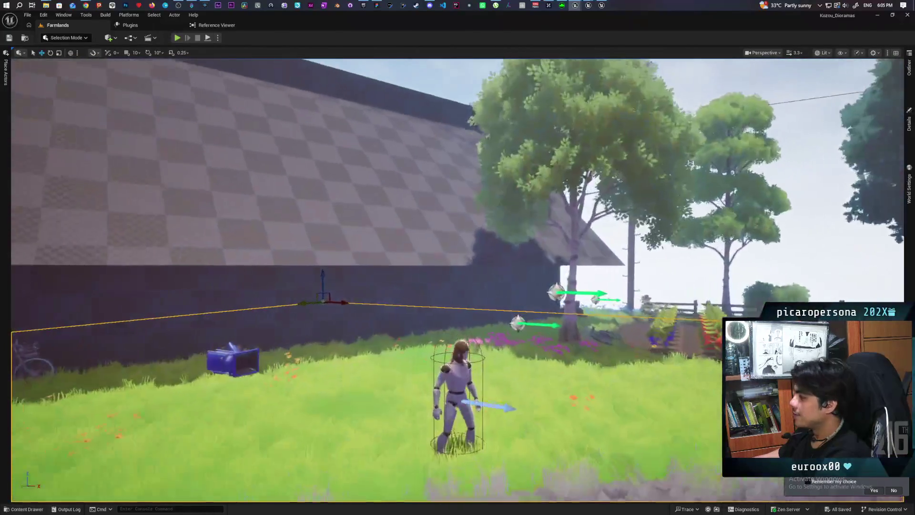
{"action": "key", "text": "Down"}
{"action": "key", "text": "Down"}
{"action": "key", "text": "Down"}
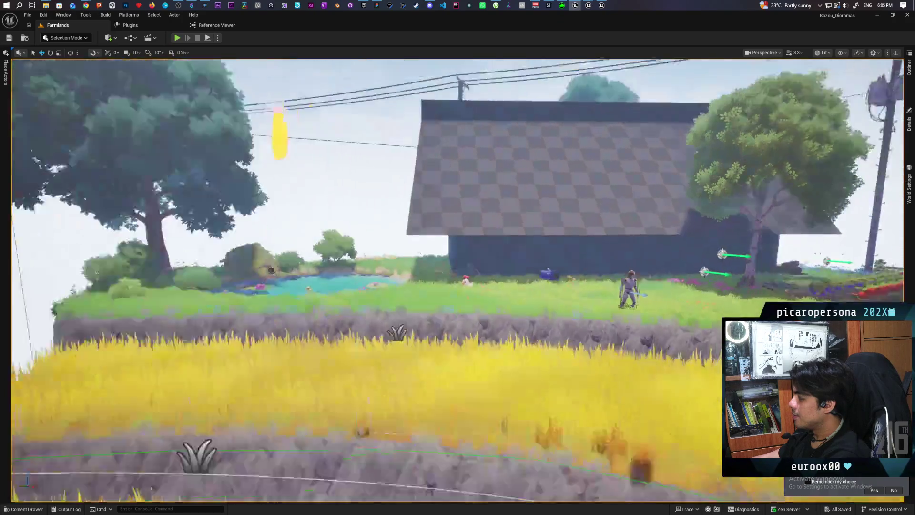
{"action": "key", "text": "Up"}
{"action": "key", "text": "Up"}
{"action": "key", "text": "Up"}
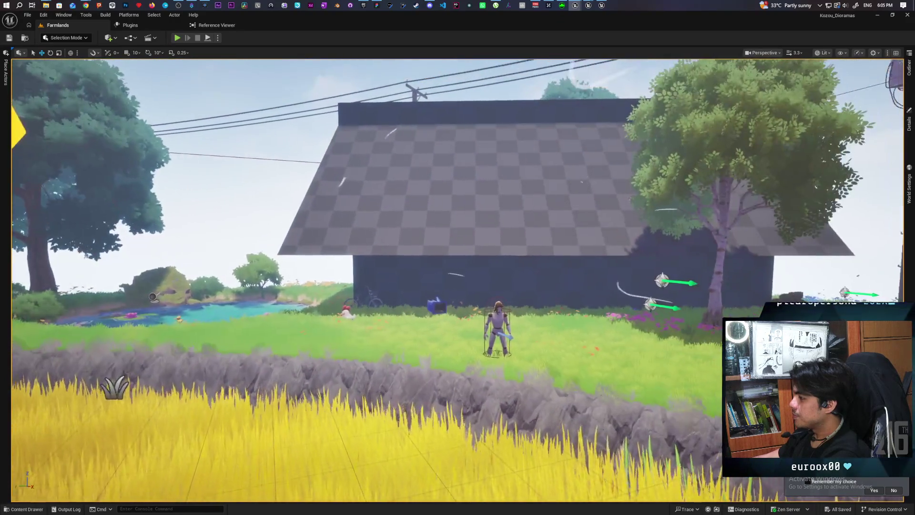
{"action": "key", "text": "Down"}
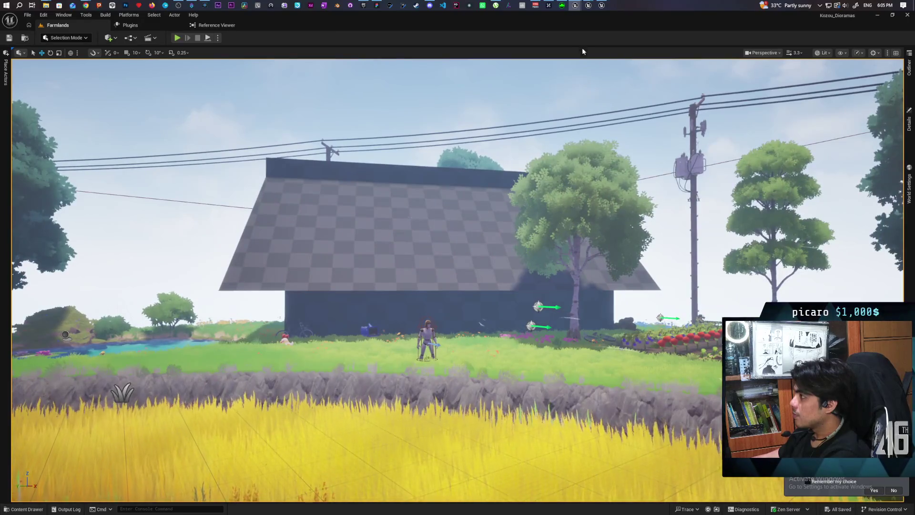
{"action": "mouse_move", "coordinate": [581, 9]}
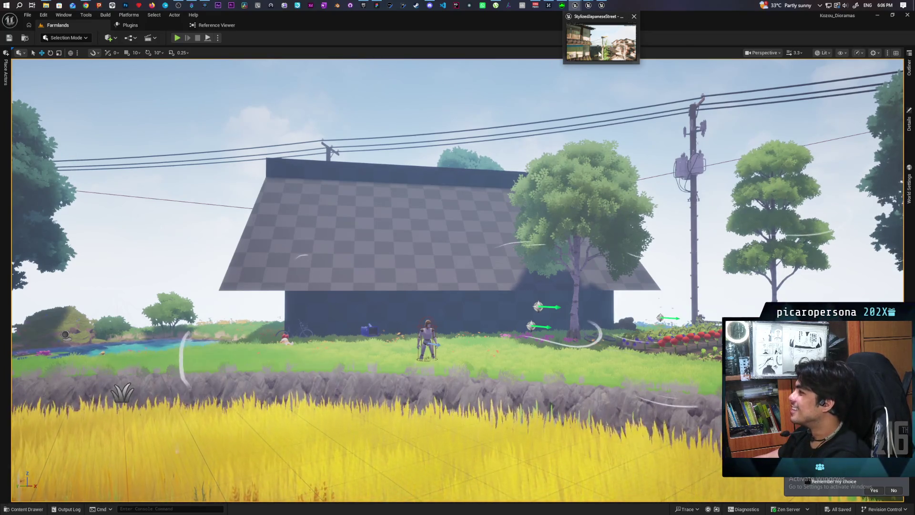
Switch to the StylizedJapaneseStreet Unreal Editor window from its taskbar preview.
{"action": "left_click", "coordinate": [597, 57]}
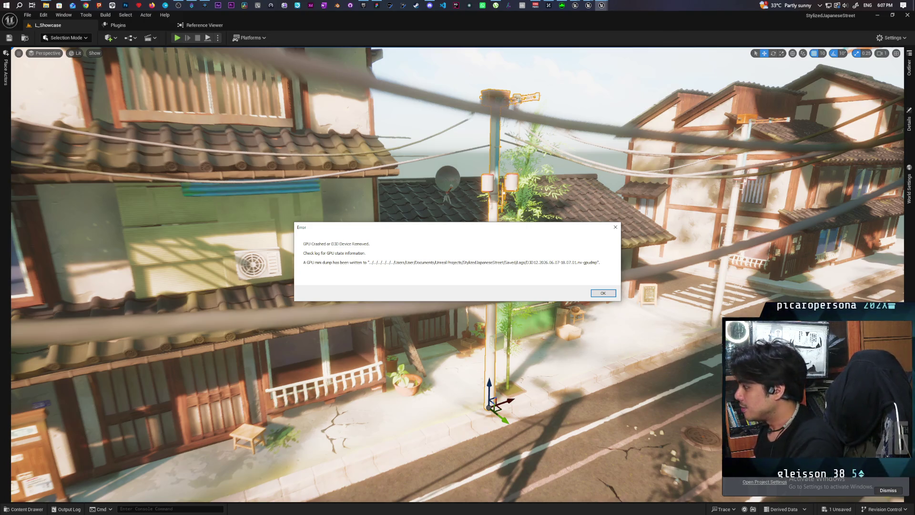
Dismiss the GPU crash error dialog and open Task Manager.
{"action": "key", "text": "Return"}
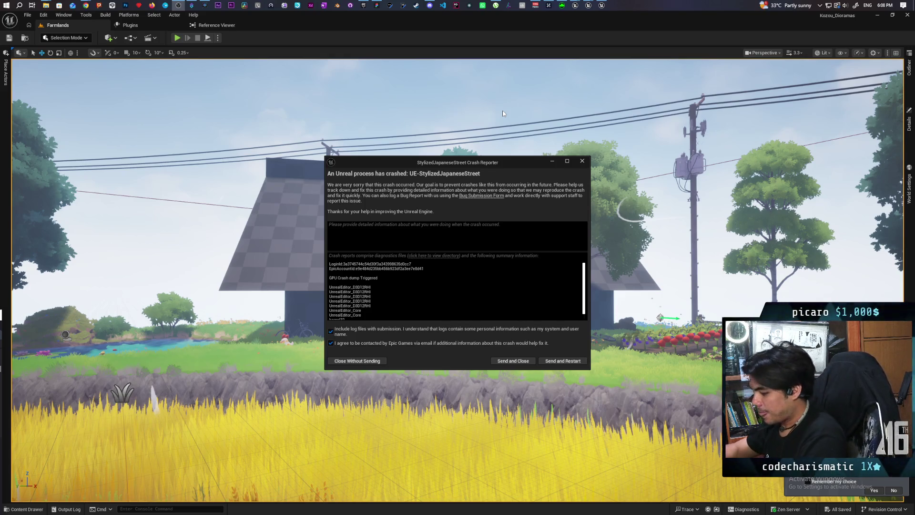
{"action": "key", "text": "ctrl+shift+Escape"}
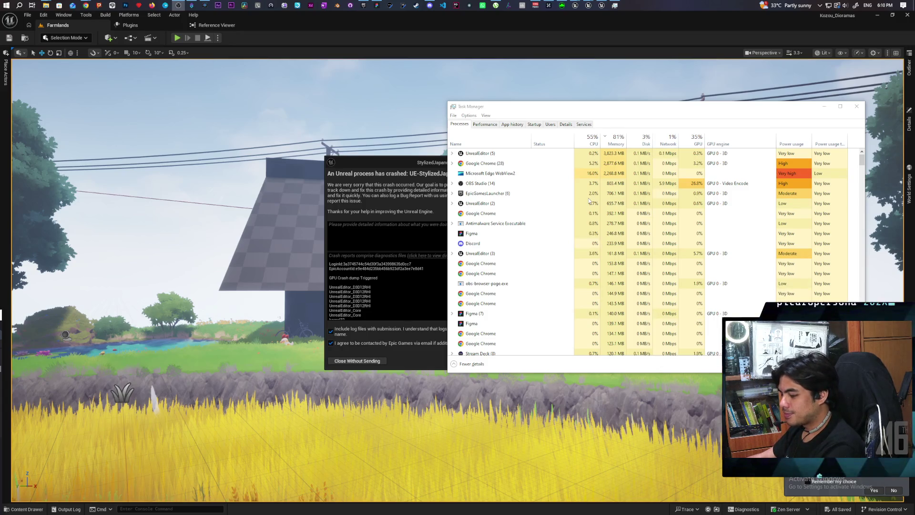
Back in Task Manager, select and expand the UnrealEditor (5) process group.
{"action": "key", "text": "super"}
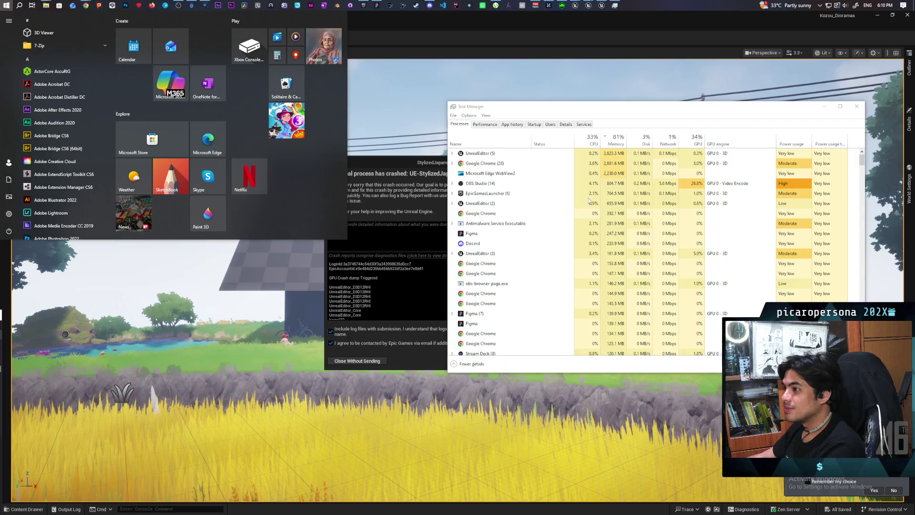
{"action": "key", "text": "super"}
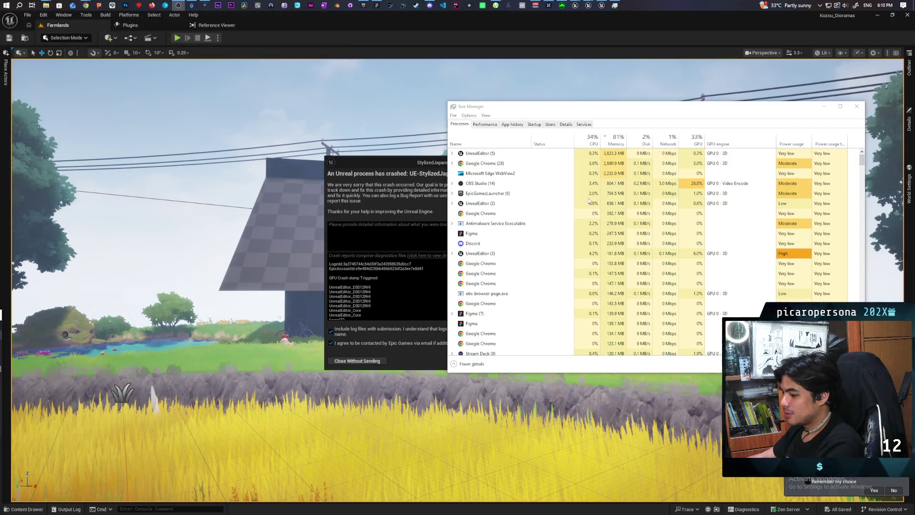
{"action": "key", "text": "alt+Tab"}
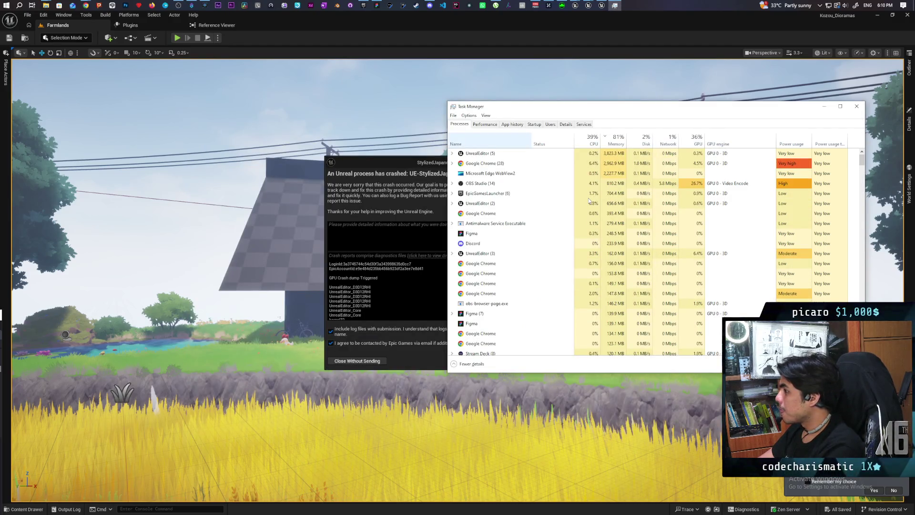
{"action": "key", "text": "Down"}
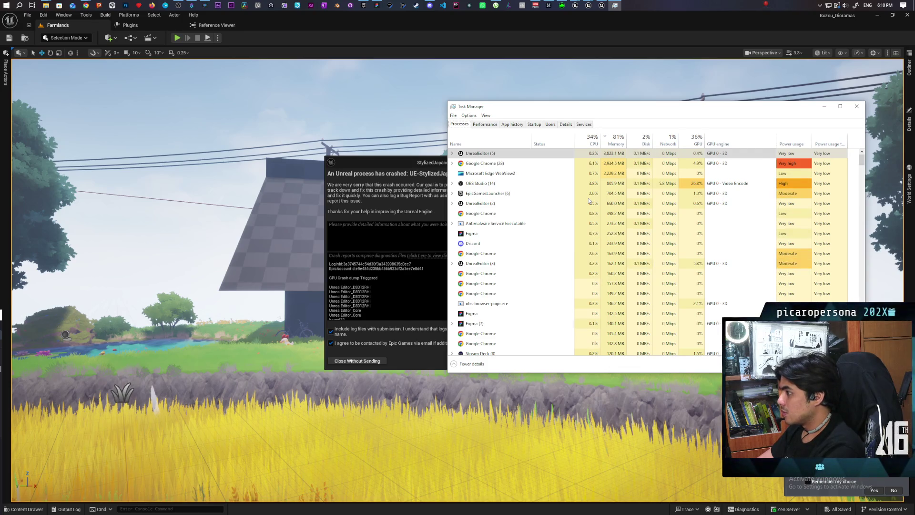
{"action": "left_click", "coordinate": [588, 197]}
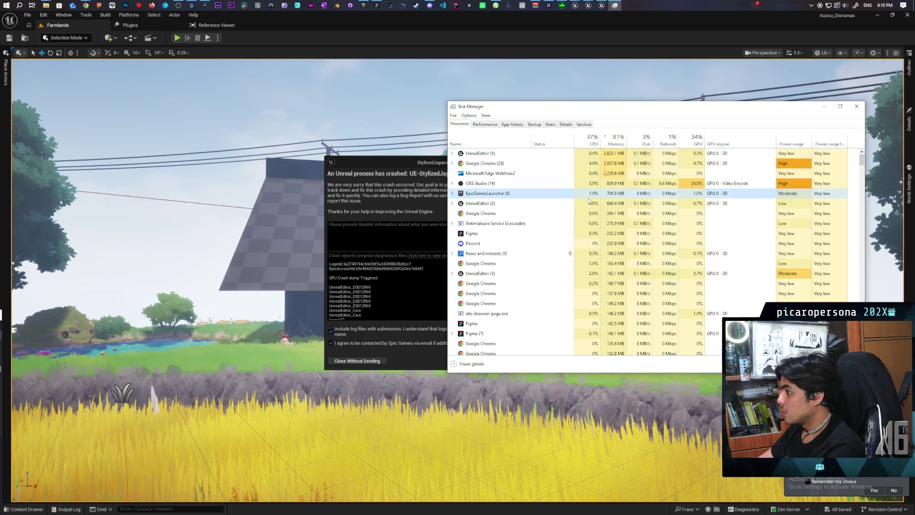
{"action": "key", "text": "Up"}
{"action": "key", "text": "Up"}
{"action": "key", "text": "Up"}
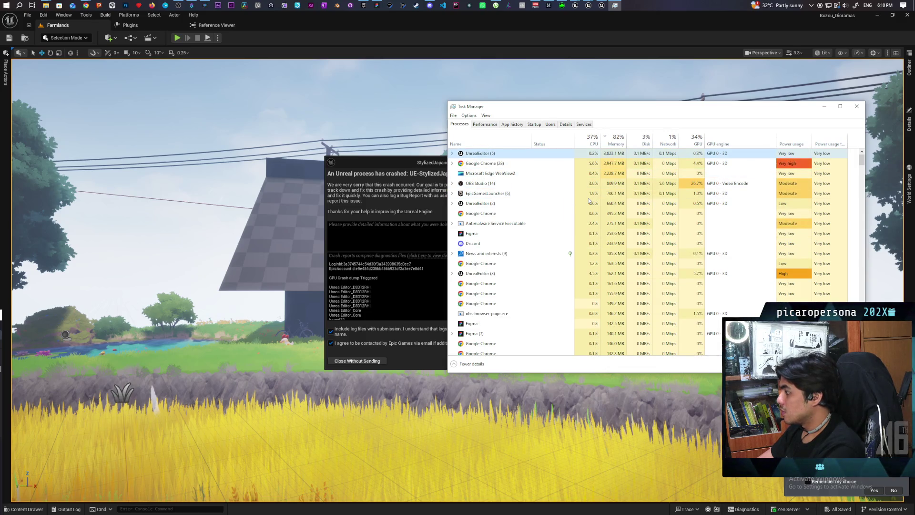
{"action": "left_click", "coordinate": [589, 198]}
{"action": "key", "text": "Up"}
{"action": "key", "text": "Up"}
{"action": "key", "text": "Up"}
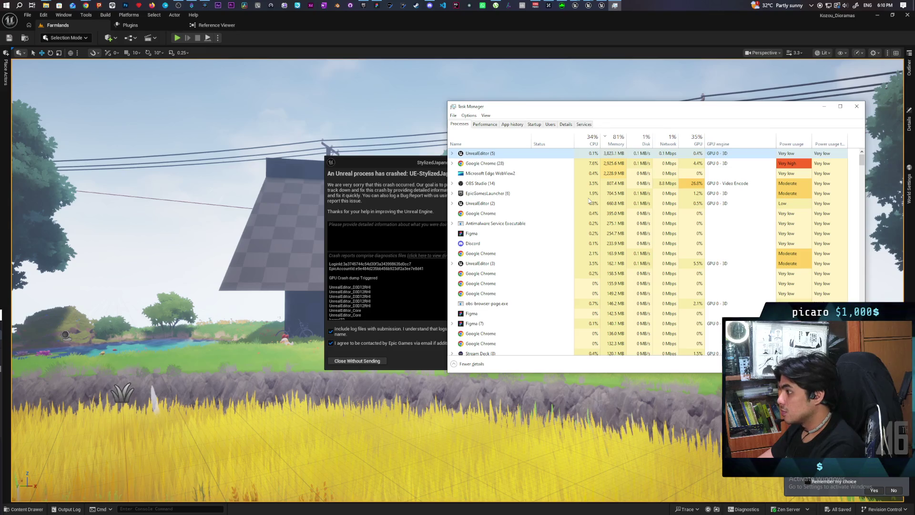
{"action": "key", "text": "Right"}
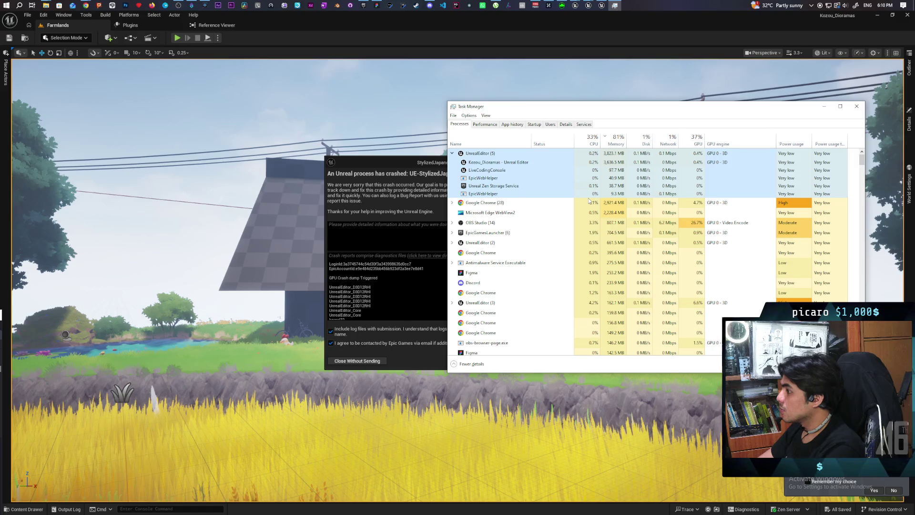
Expand UnrealEditor (3) and CrashReportClientEditor, then bring the crash reporter window forward.
{"action": "left_click", "coordinate": [589, 201]}
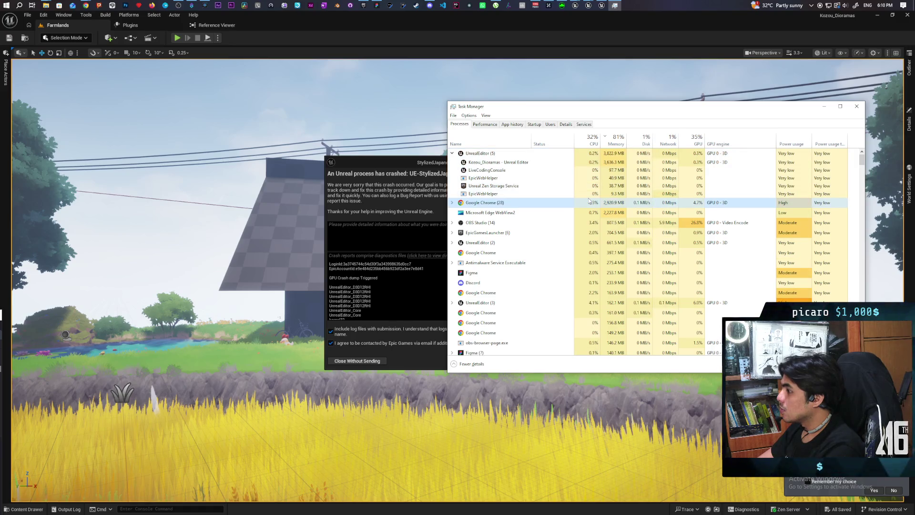
{"action": "key", "text": "Down"}
{"action": "key", "text": "Down"}
{"action": "key", "text": "Down"}
{"action": "key", "text": "Down"}
{"action": "key", "text": "Down"}
{"action": "key", "text": "Down"}
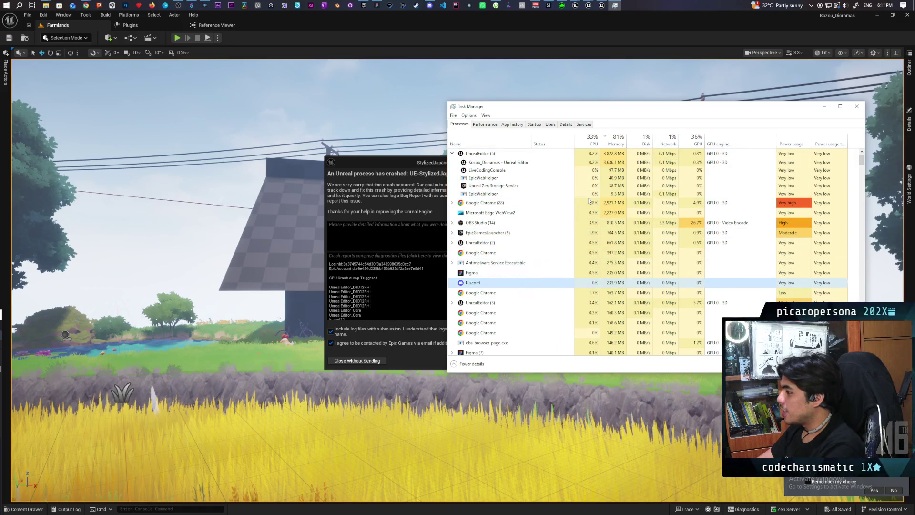
{"action": "key", "text": "Right"}
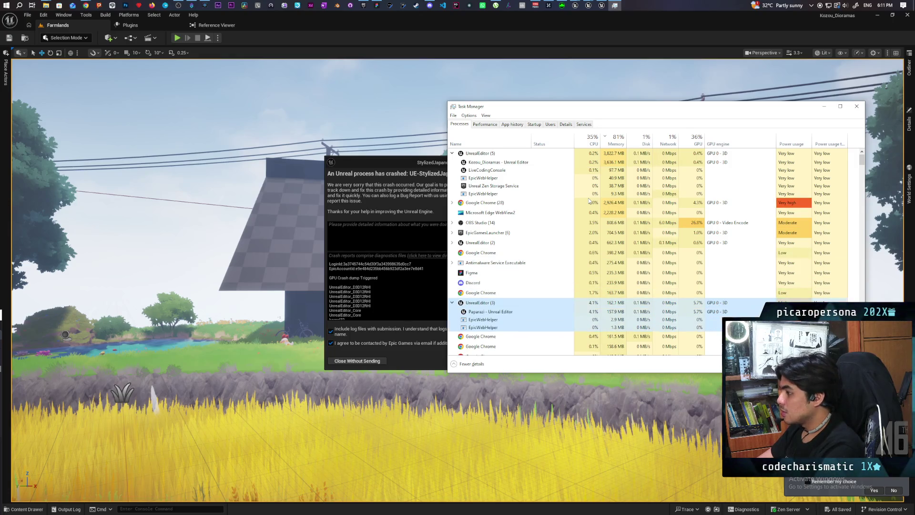
{"action": "key", "text": "Down"}
{"action": "key", "text": "Down"}
{"action": "key", "text": "Down"}
{"action": "key", "text": "Down"}
{"action": "key", "text": "Down"}
{"action": "key", "text": "Down"}
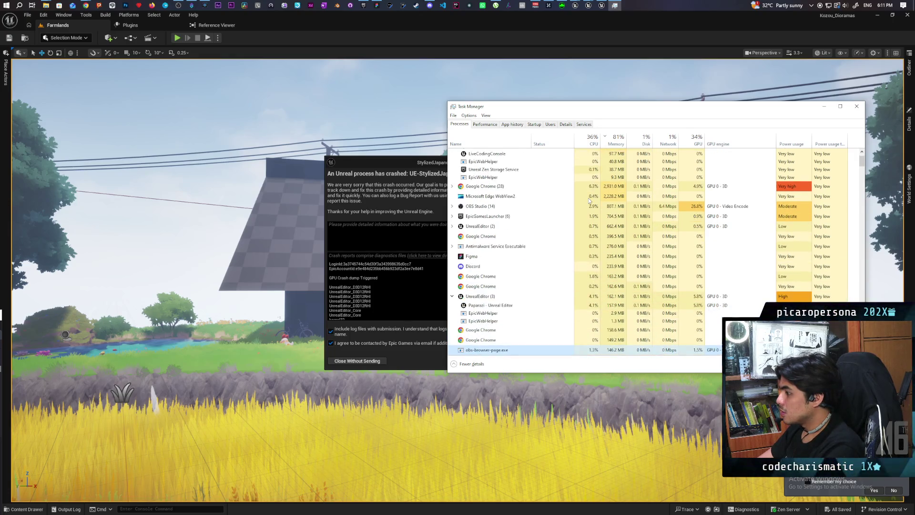
{"action": "key", "text": "Down"}
{"action": "key", "text": "Down"}
{"action": "key", "text": "Down"}
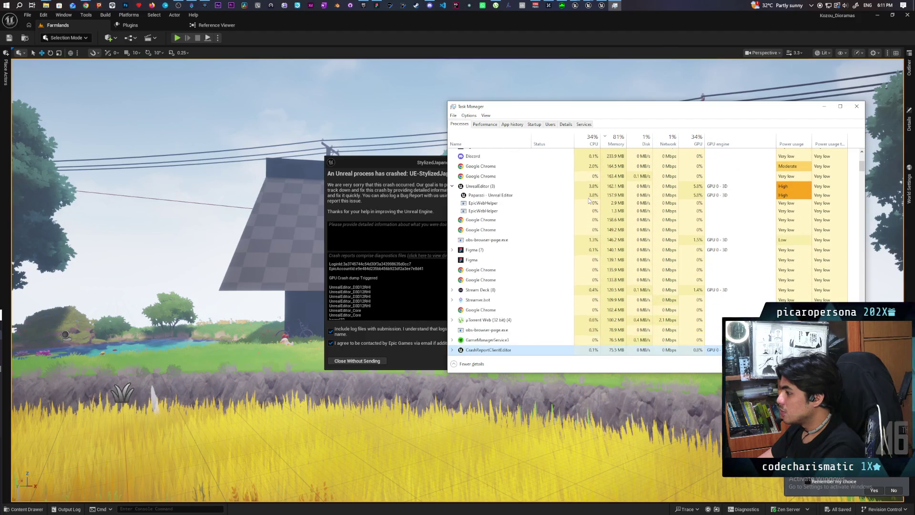
{"action": "key", "text": "Up"}
{"action": "key", "text": "Up"}
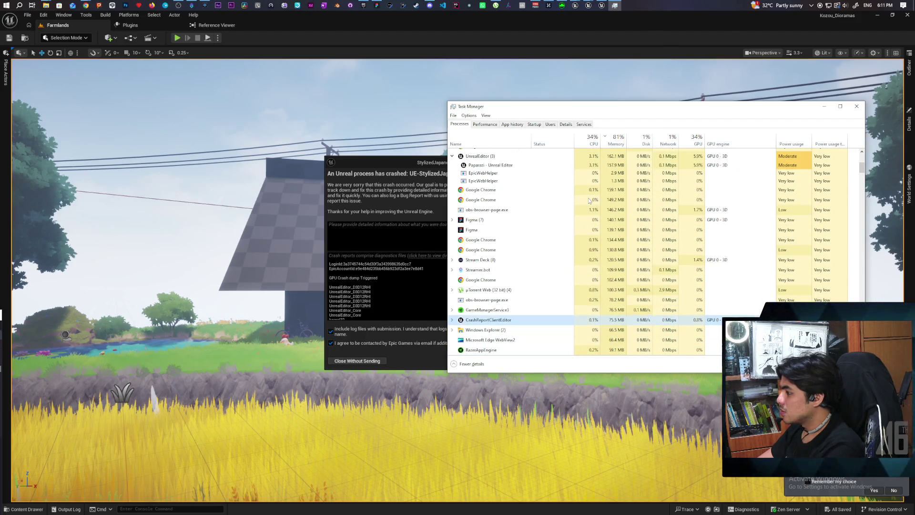
{"action": "key", "text": "Right"}
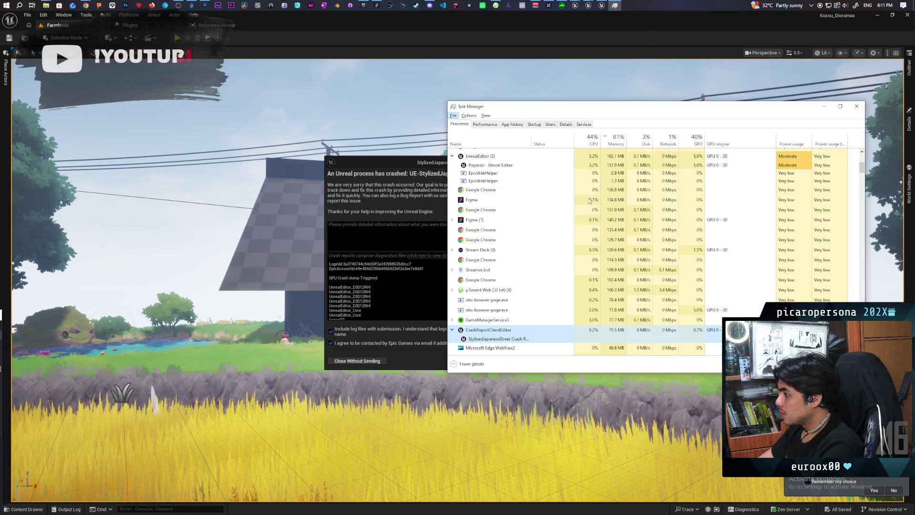
{"action": "key", "text": "alt+Tab"}
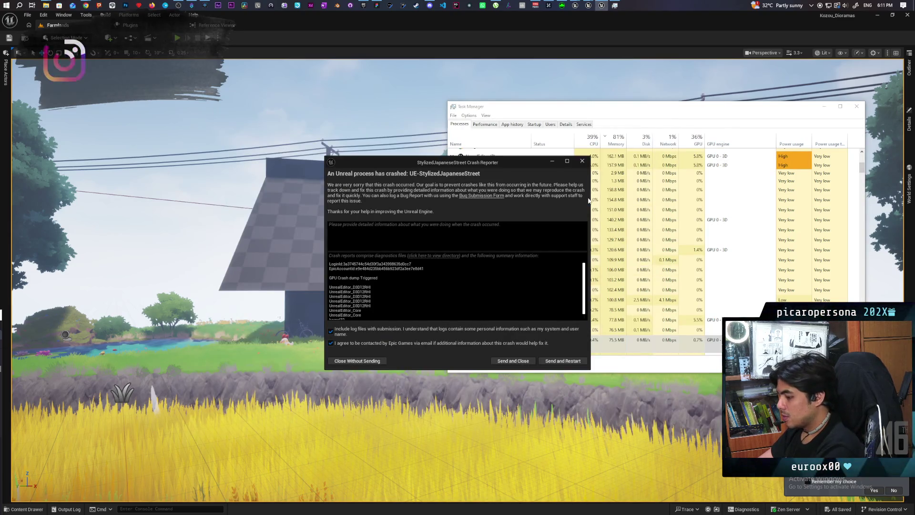
Close the crash reporter window, then close Task Manager with Alt+F4.
{"action": "key", "text": "alt+F4"}
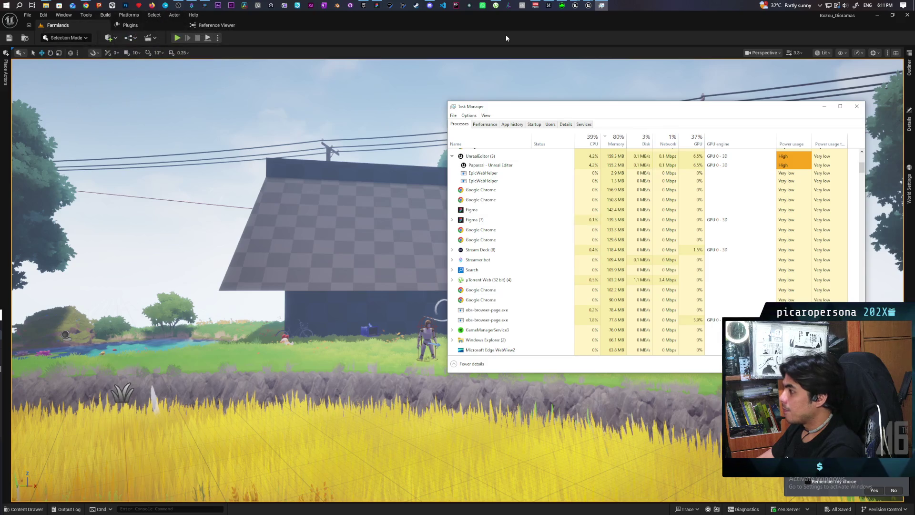
{"action": "key", "text": "alt+Tab"}
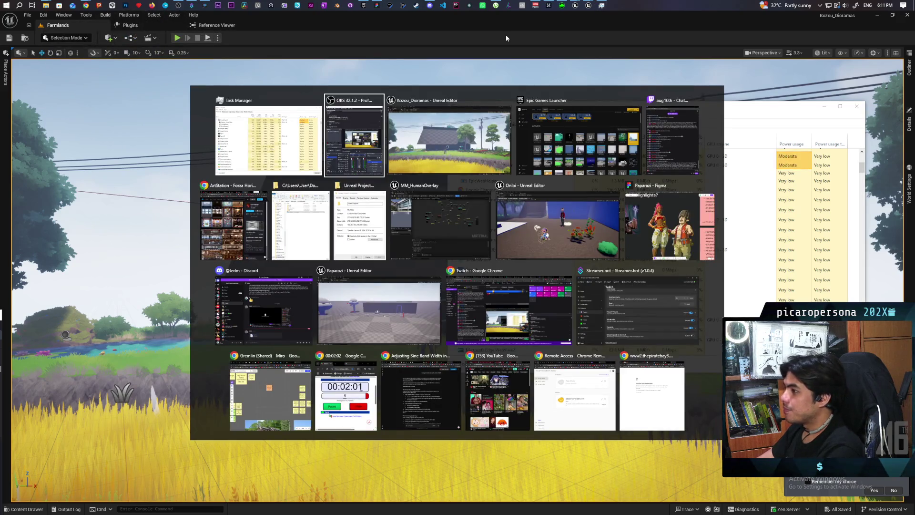
{"action": "key", "text": "alt+shift+Tab"}
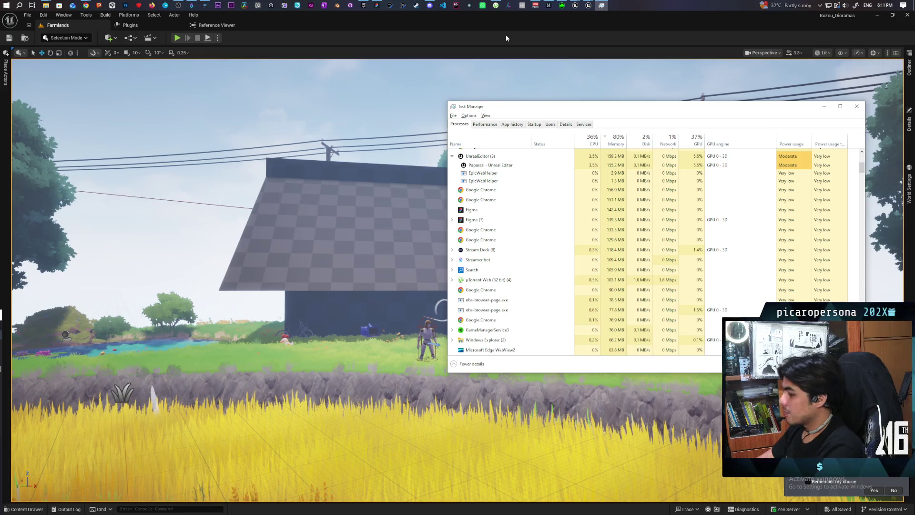
{"action": "key", "text": "alt+F4"}
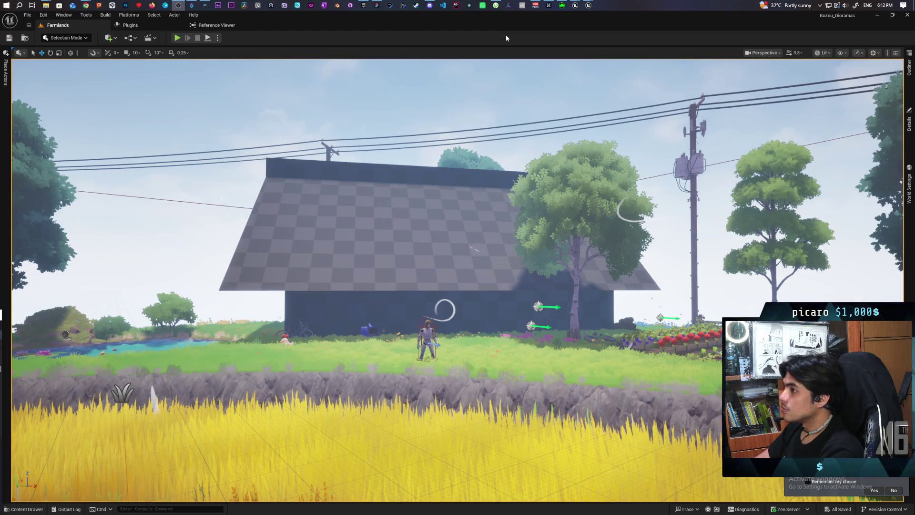
Glance at the Start menu apps, return to the Unreal Editor, and show the window switcher.
{"action": "key", "text": "super"}
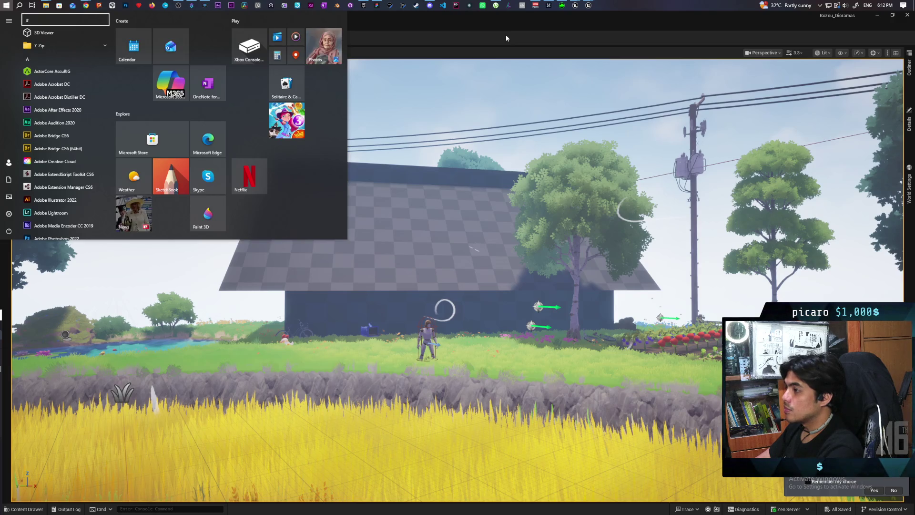
{"action": "key", "text": "Down"}
{"action": "key", "text": "Down"}
{"action": "key", "text": "Down"}
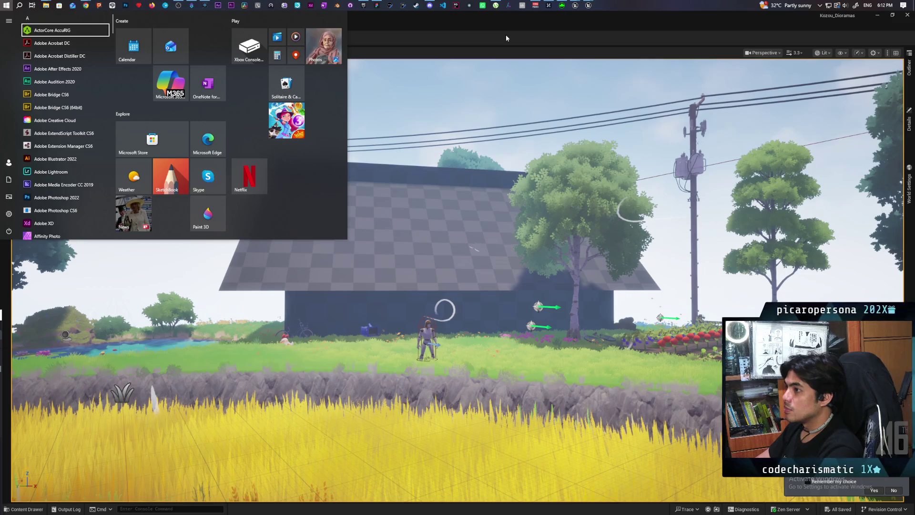
{"action": "key", "text": "alt+Tab"}
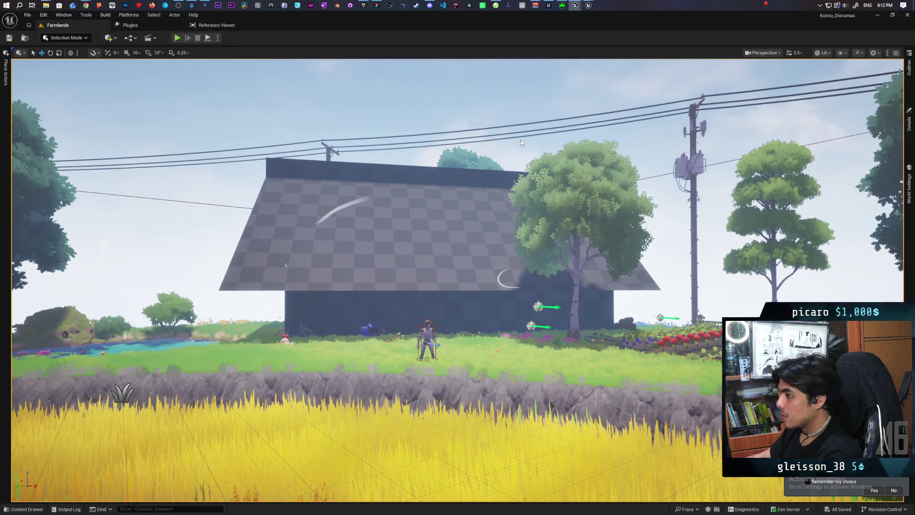
{"action": "key", "text": "alt+Tab"}
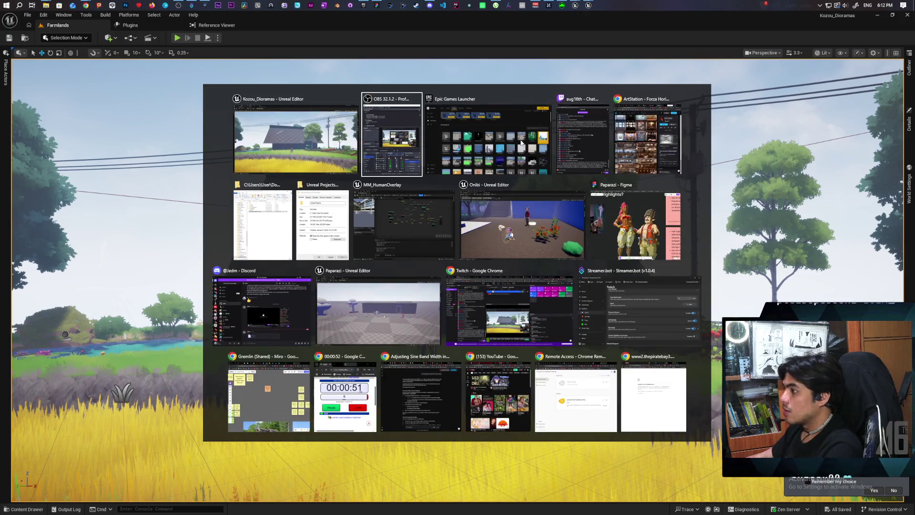
Confirm the apply-changes prompt to close the MM_HumanOverlay material editor.
{"action": "left_click", "coordinate": [521, 142]}
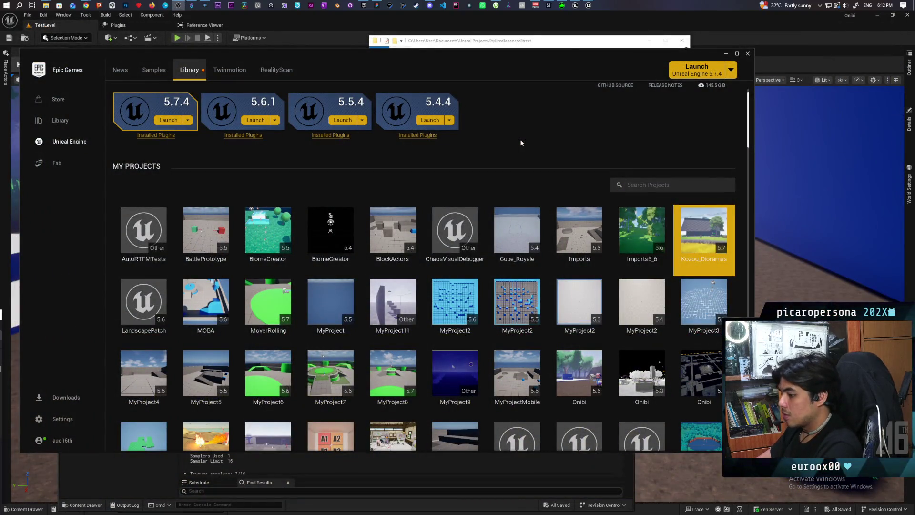
{"action": "key", "text": "alt+Tab"}
{"action": "key", "text": "Right"}
{"action": "key", "text": "Right"}
{"action": "key", "text": "Right"}
{"action": "key", "text": "Down"}
{"action": "key", "text": "Left"}
{"action": "key", "text": "Left"}
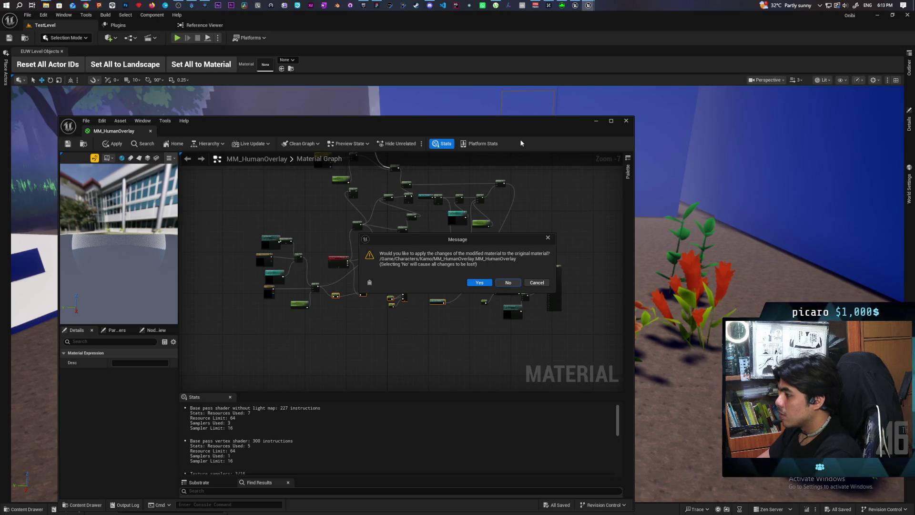
{"action": "key", "text": "Return"}
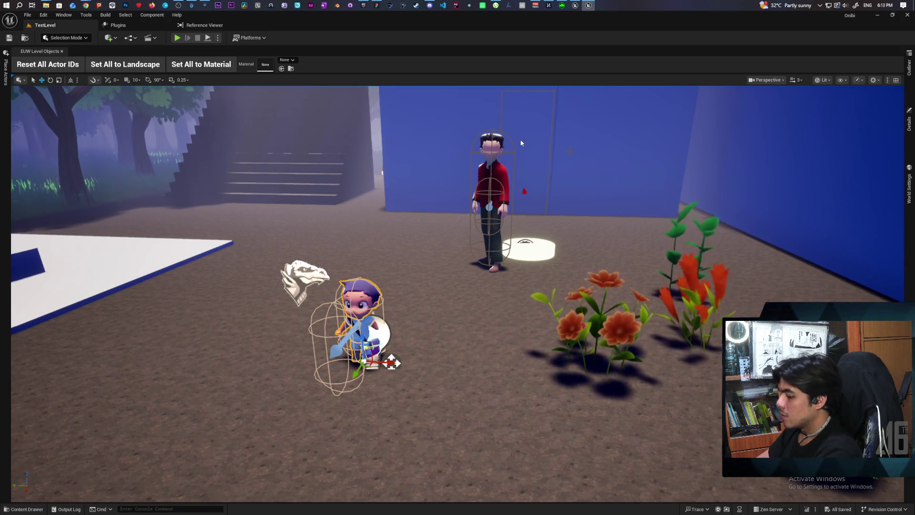
Switch to the 'Paparazi - Unreal Editor' window showing GreyboxLevel.
{"action": "key", "text": "alt+Tab"}
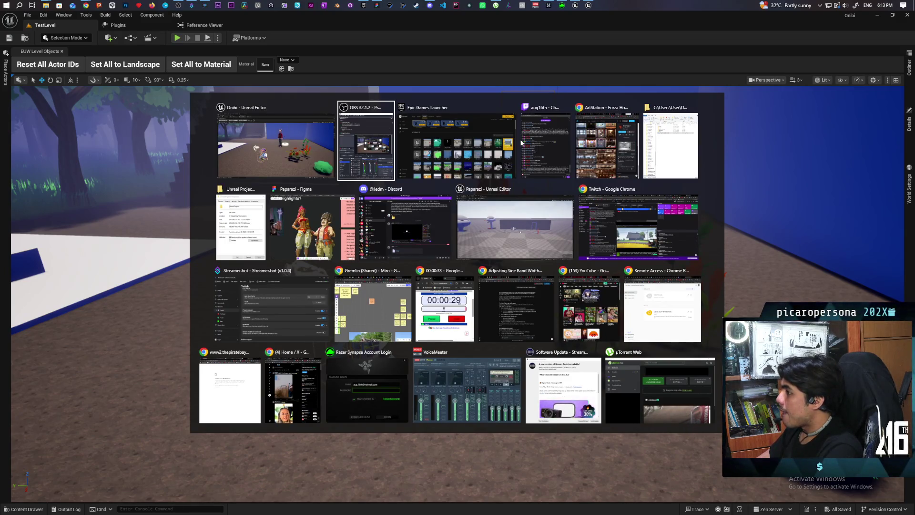
{"action": "key", "text": "Escape"}
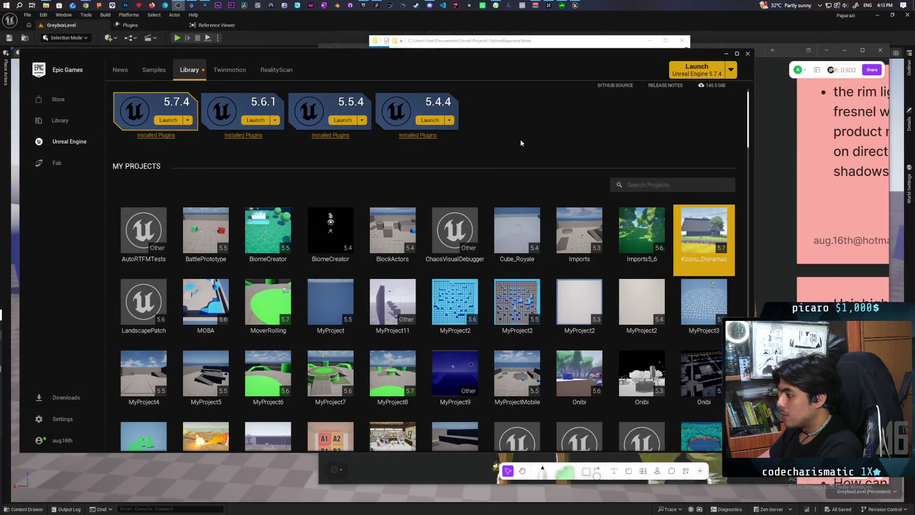
{"action": "key", "text": "alt+Tab"}
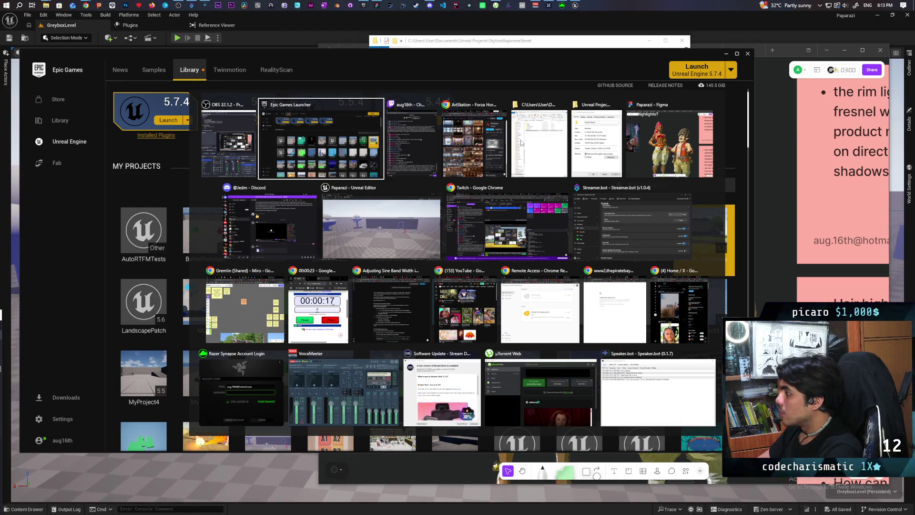
{"action": "key", "text": "Down"}
{"action": "key", "text": "Down"}
{"action": "key", "text": "Down"}
{"action": "key", "text": "Down"}
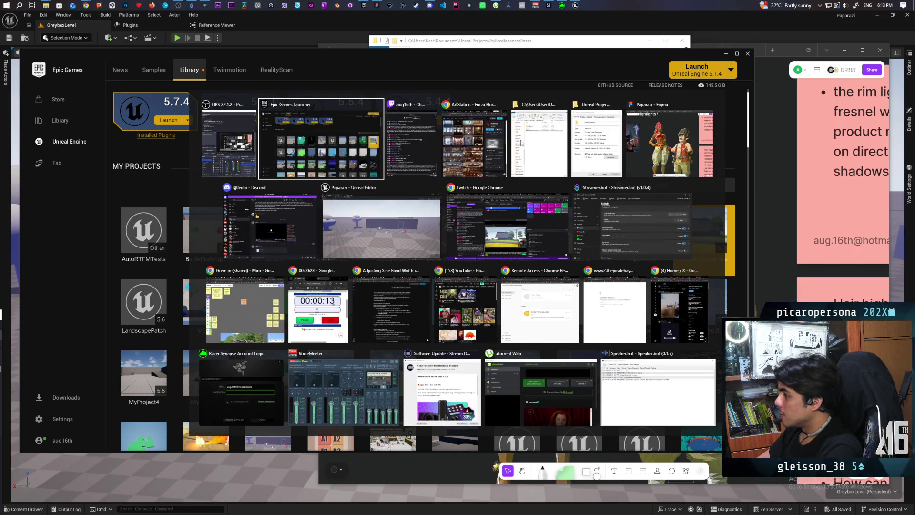
{"action": "key", "text": "Left"}
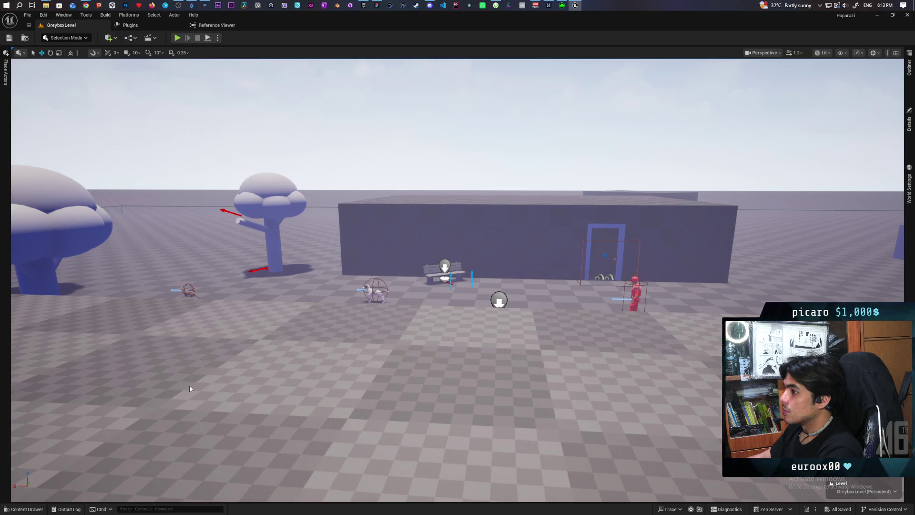
Look around the greybox level and start a Play-In-Editor session, running the character forward.
{"action": "mouse_move", "coordinate": [416, 212]}
{"action": "left_mouse_down"}
{"action": "mouse_move", "coordinate": [410, 224]}
{"action": "mouse_move", "coordinate": [415, 191]}
{"action": "mouse_move", "coordinate": [420, 239]}
{"action": "mouse_move", "coordinate": [334, 233]}
{"action": "mouse_move", "coordinate": [229, 200]}
{"action": "mouse_move", "coordinate": [191, 70]}
{"action": "left_mouse_up"}
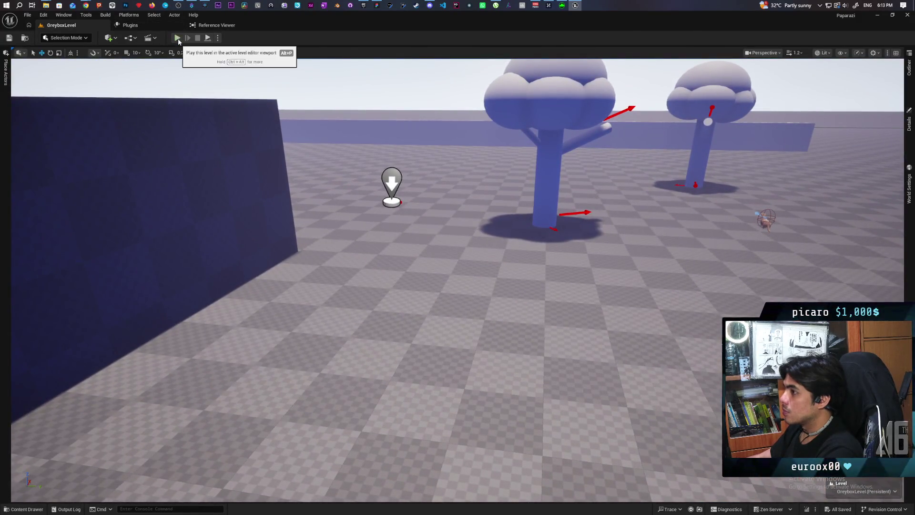
{"action": "key", "text": "alt+p"}
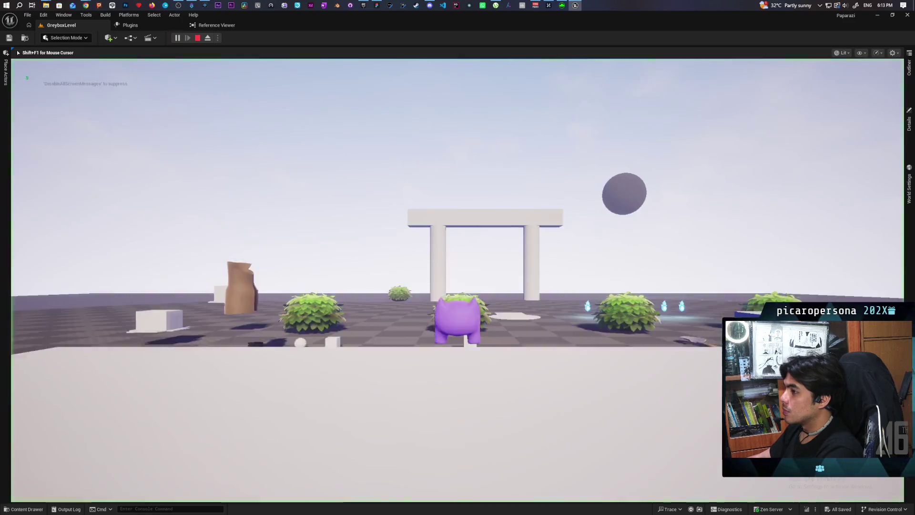
{"action": "key", "text": "w"}
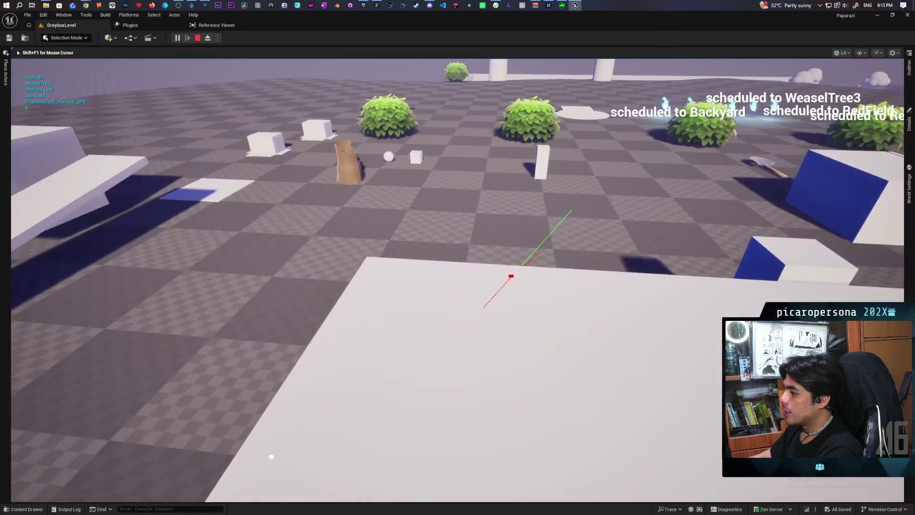
{"action": "key", "text": "w"}
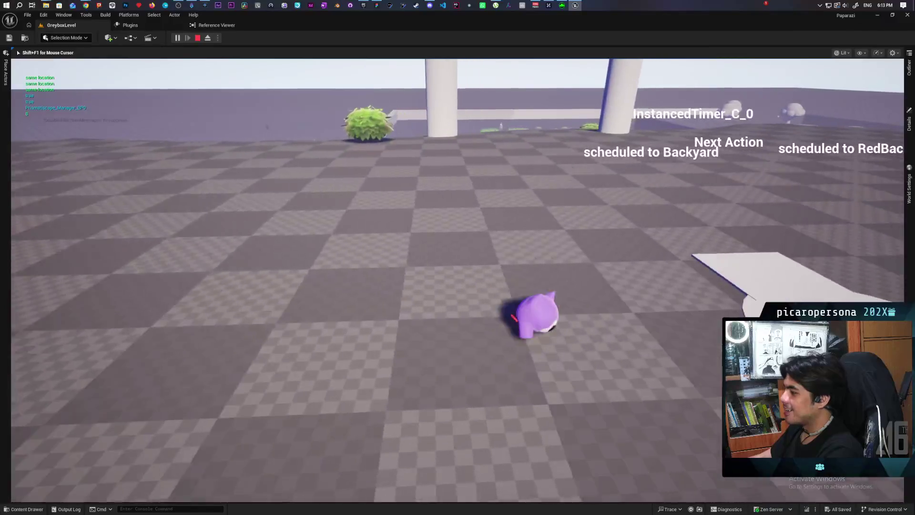
{"action": "key", "text": "w"}
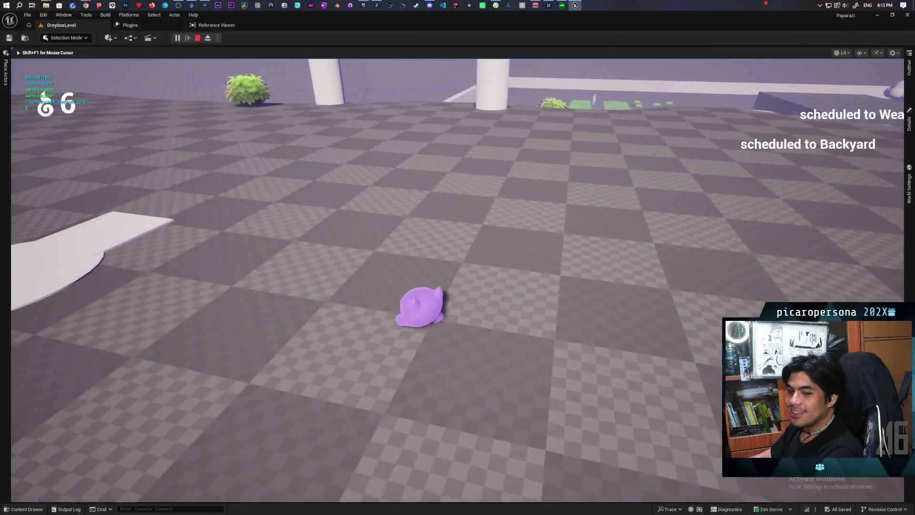
{"action": "key", "text": "shift+F1"}
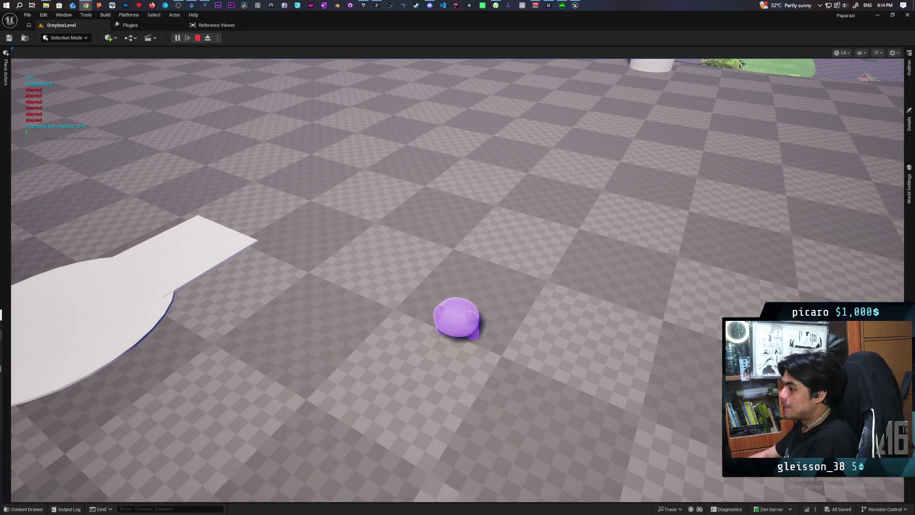
Run the character past the pillars to the Shrine pillar and interact with it.
{"action": "left_click", "coordinate": [448, 206]}
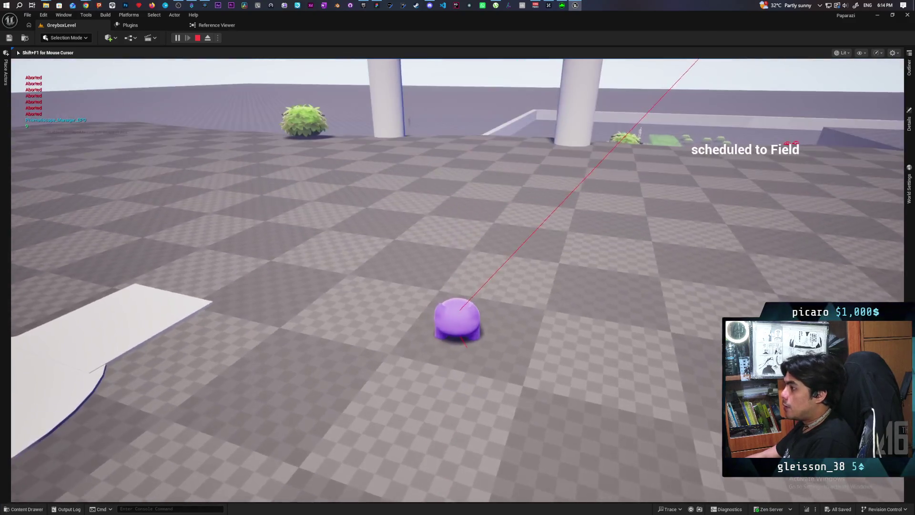
{"action": "key", "text": "w"}
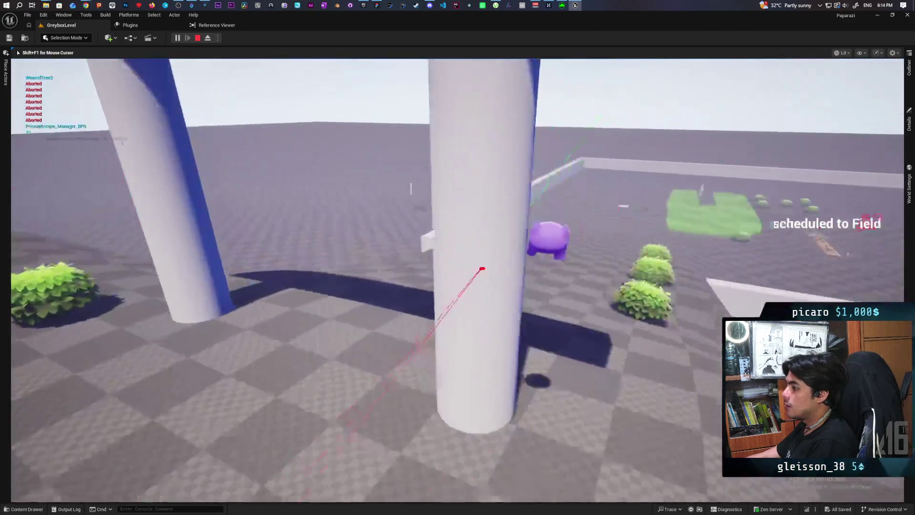
{"action": "key", "text": "w"}
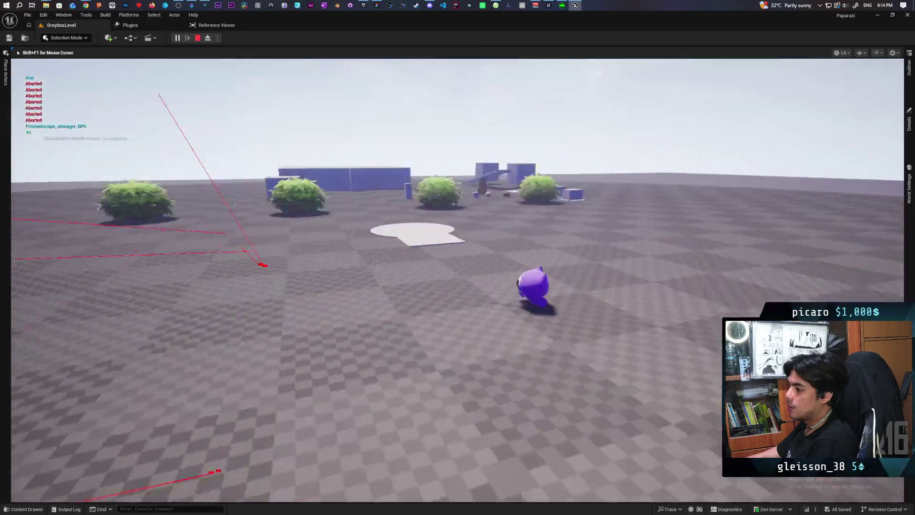
{"action": "key", "text": "w"}
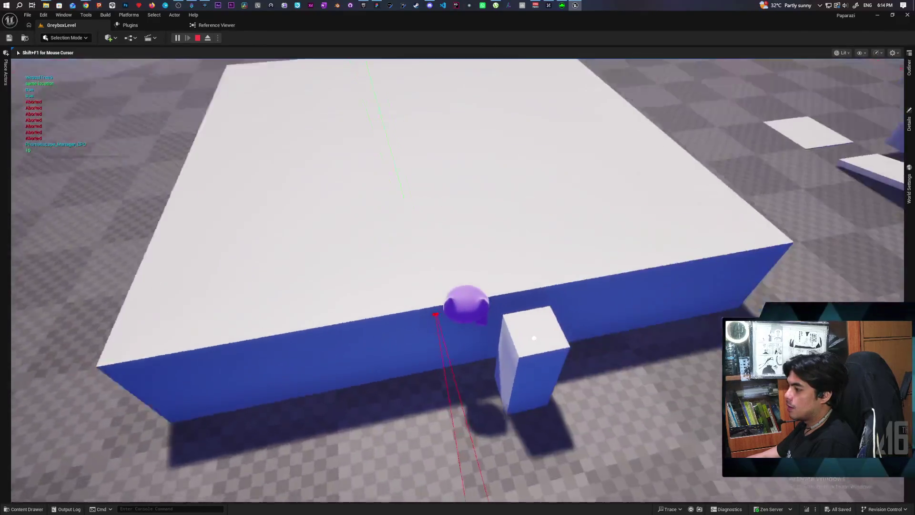
{"action": "key", "text": "w"}
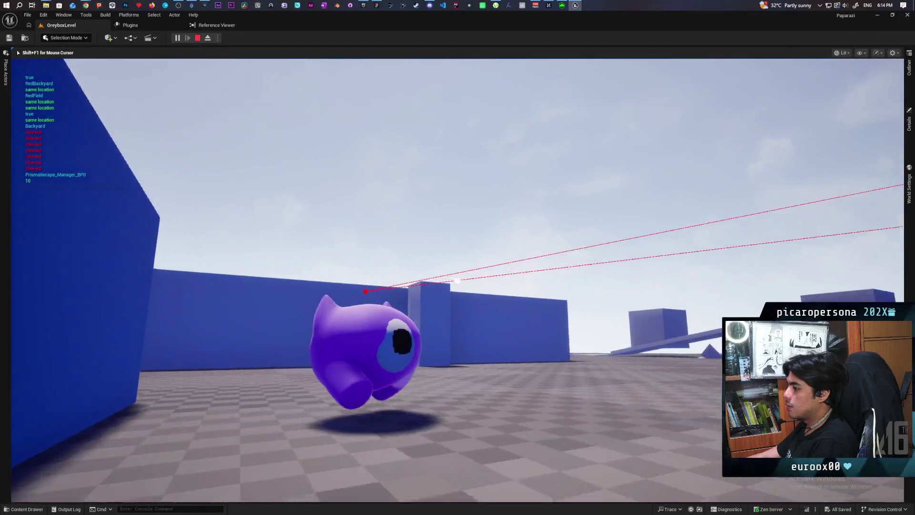
{"action": "key", "text": "w"}
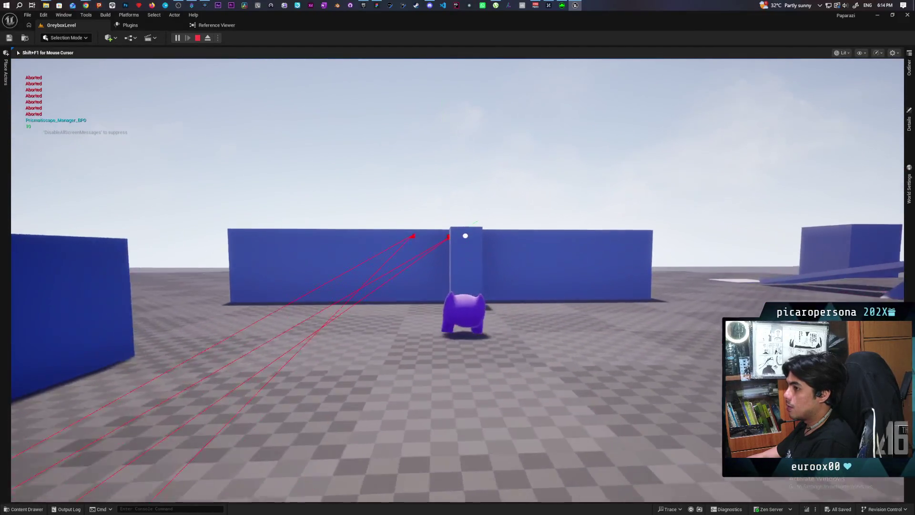
{"action": "key", "text": "f"}
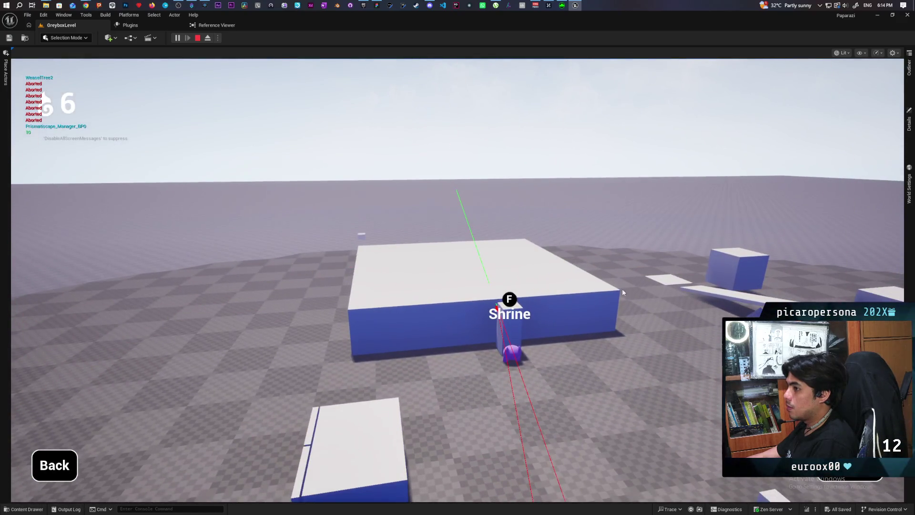
{"action": "left_click", "coordinate": [89, 424]}
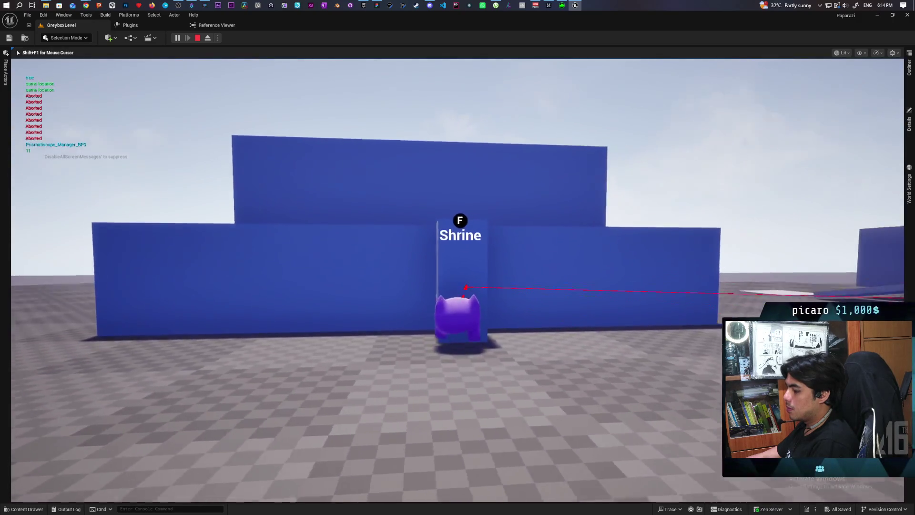
Run and jump around the blue blocks and bush to the dark wall, then end the playtest.
{"action": "key", "text": "w"}
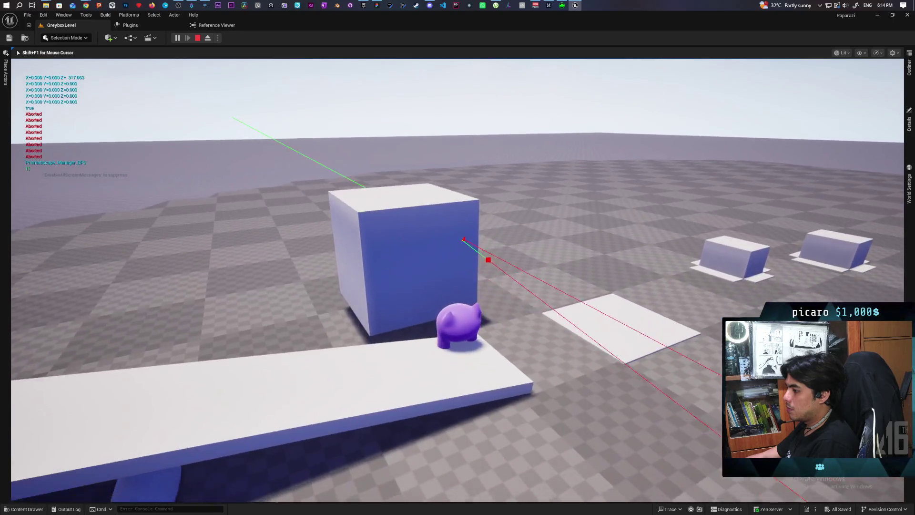
{"action": "key", "text": "w"}
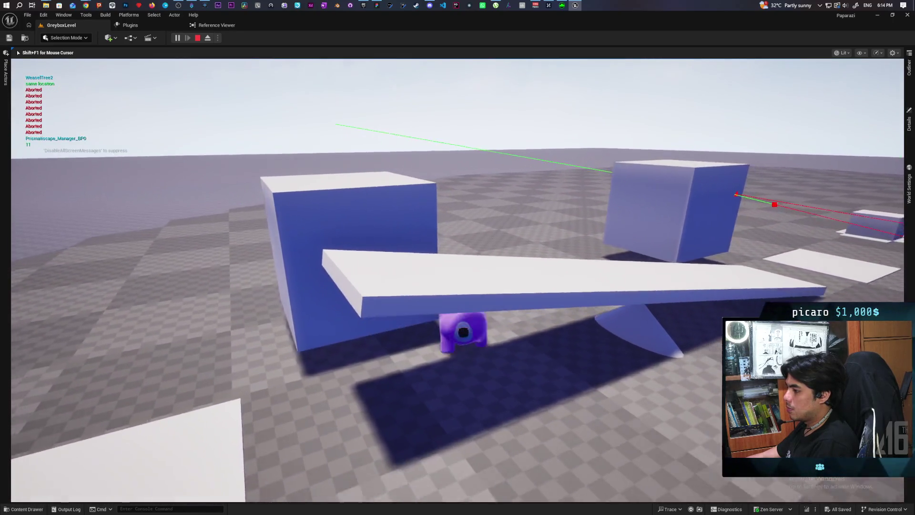
{"action": "key", "text": "w"}
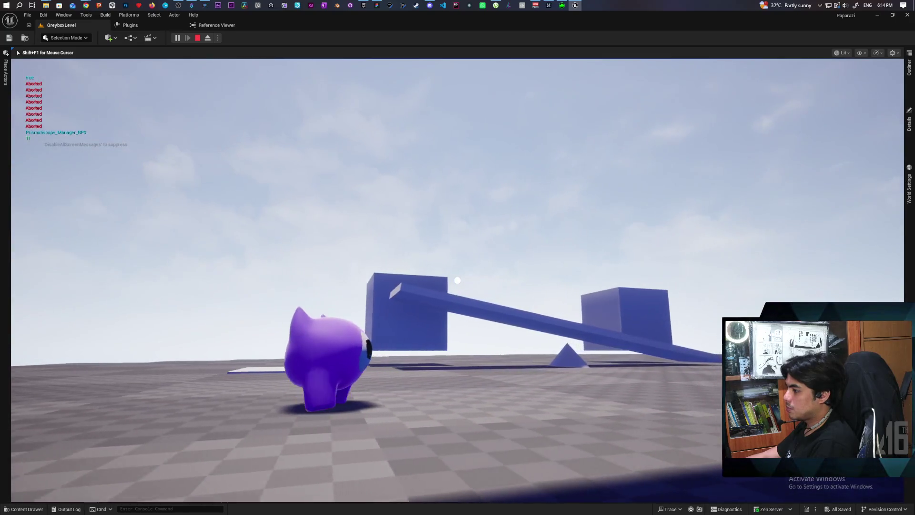
{"action": "key", "text": "w"}
{"action": "key", "text": "s"}
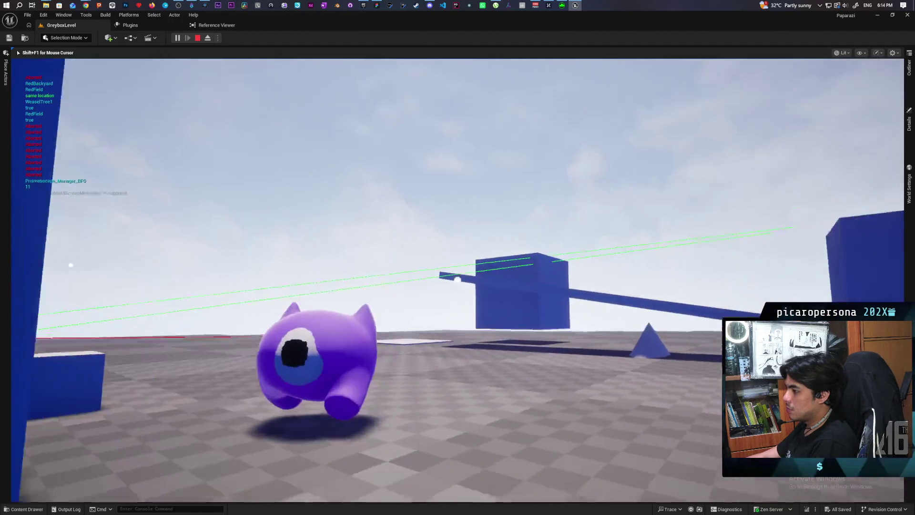
{"action": "key", "text": "w"}
{"action": "key", "text": "space"}
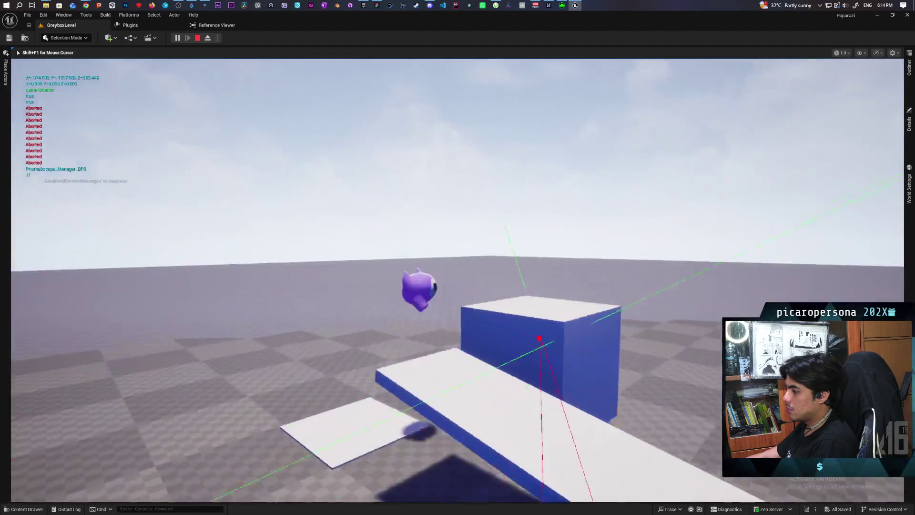
{"action": "key", "text": "w"}
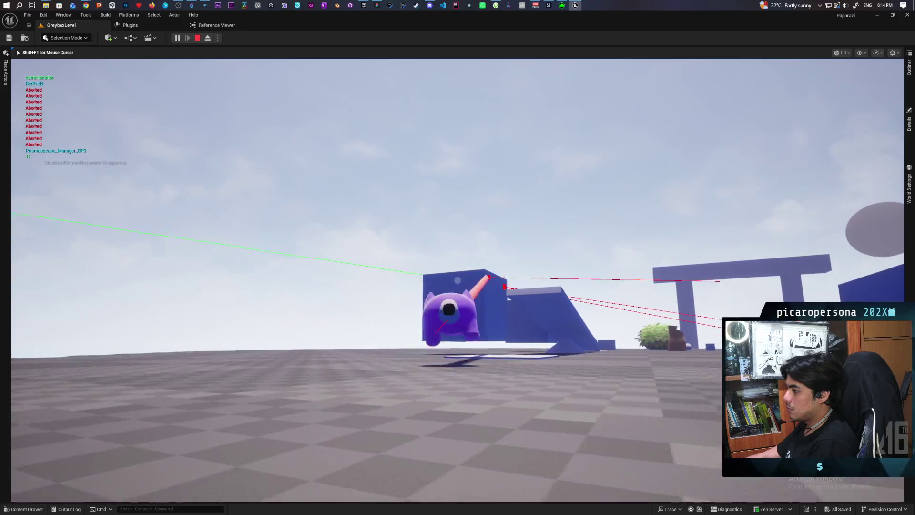
{"action": "key", "text": "s"}
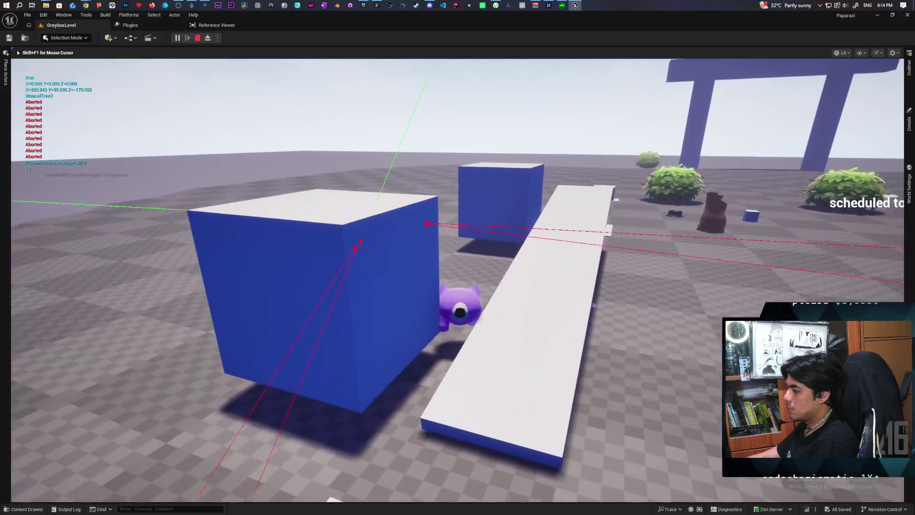
{"action": "key", "text": "w"}
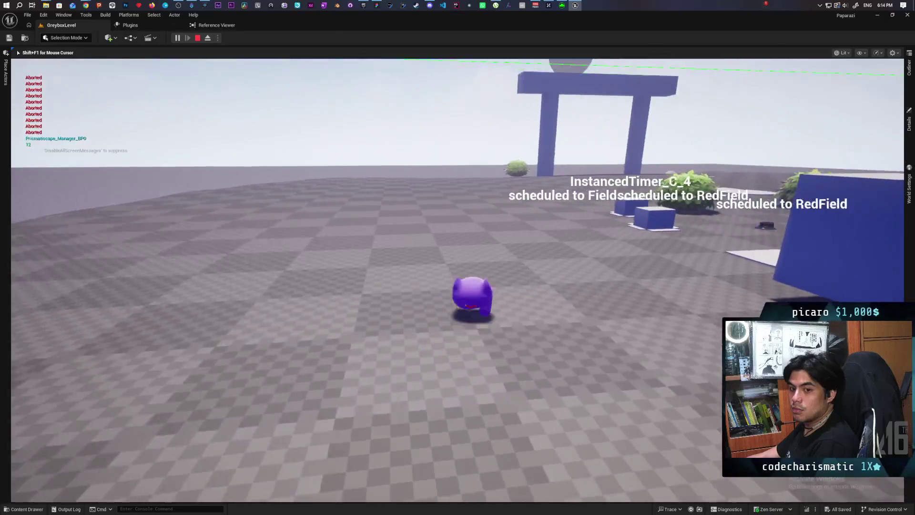
{"action": "key", "text": "space"}
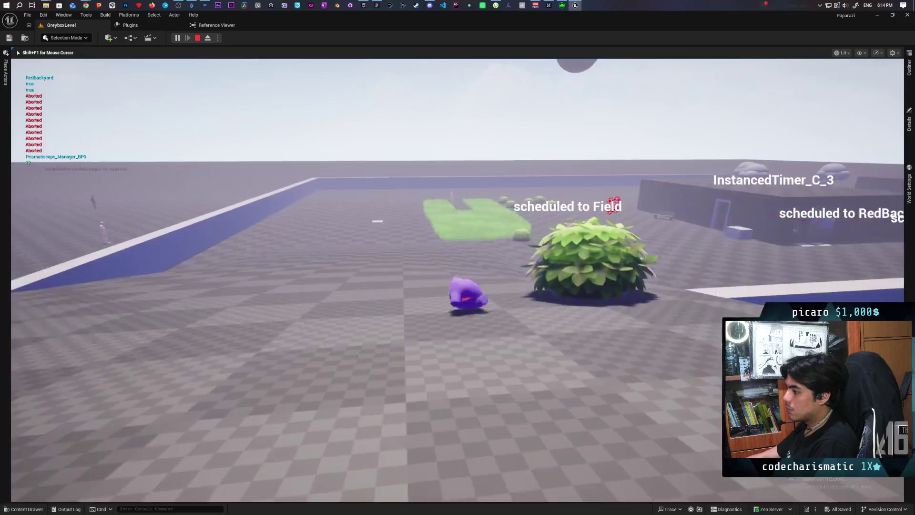
{"action": "key", "text": "w"}
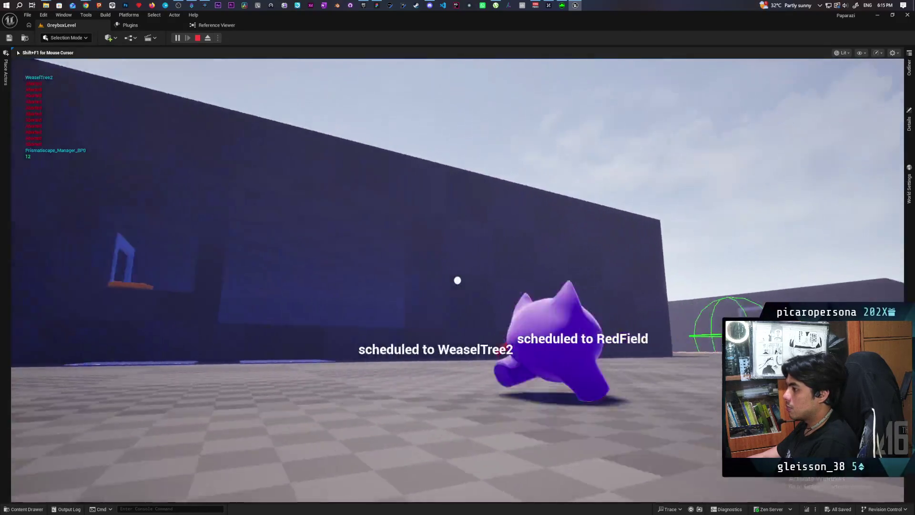
{"action": "key", "text": "w"}
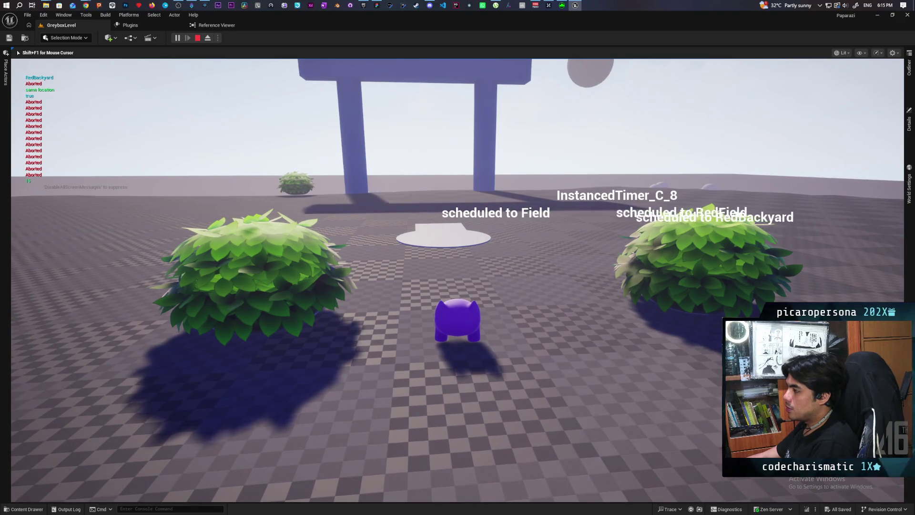
{"action": "key", "text": "Escape"}
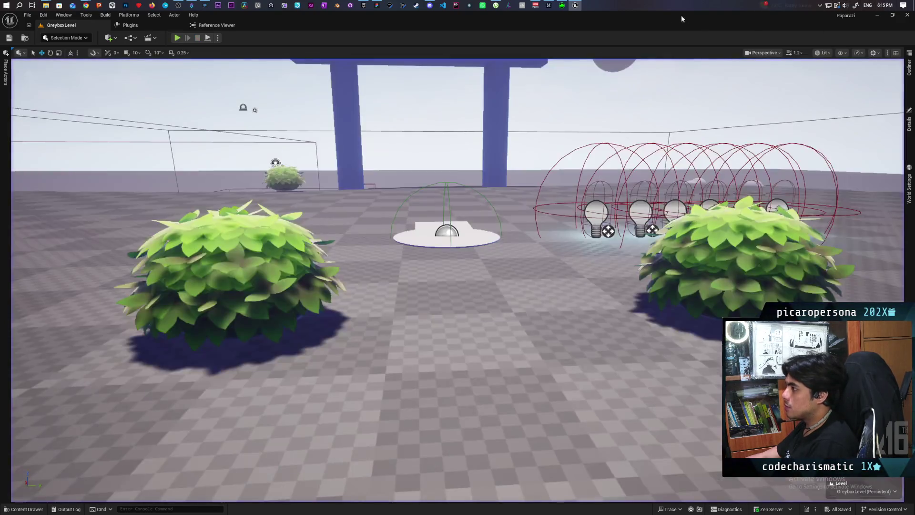
Open the Kozou_Dioramas project from the launcher library and right-click a spot on the Farmlands landscape.
{"action": "left_click", "coordinate": [369, 6]}
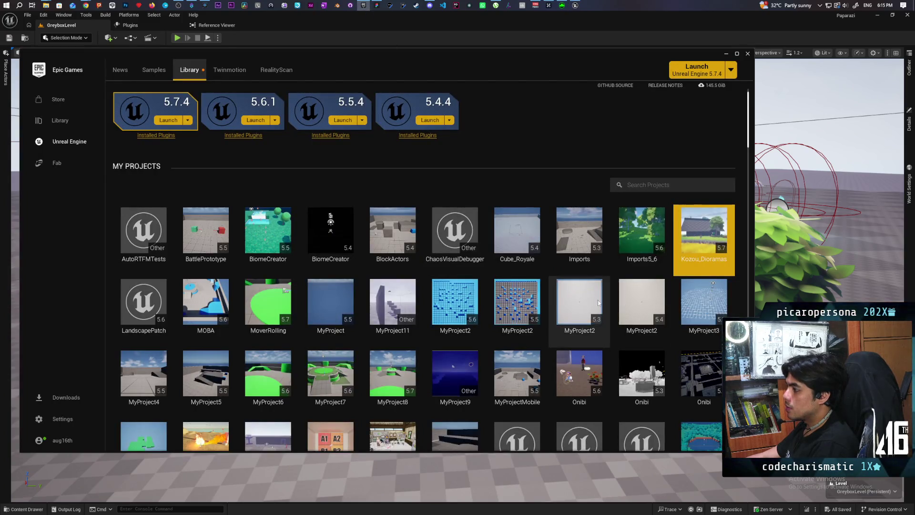
{"action": "double_click", "coordinate": [692, 226]}
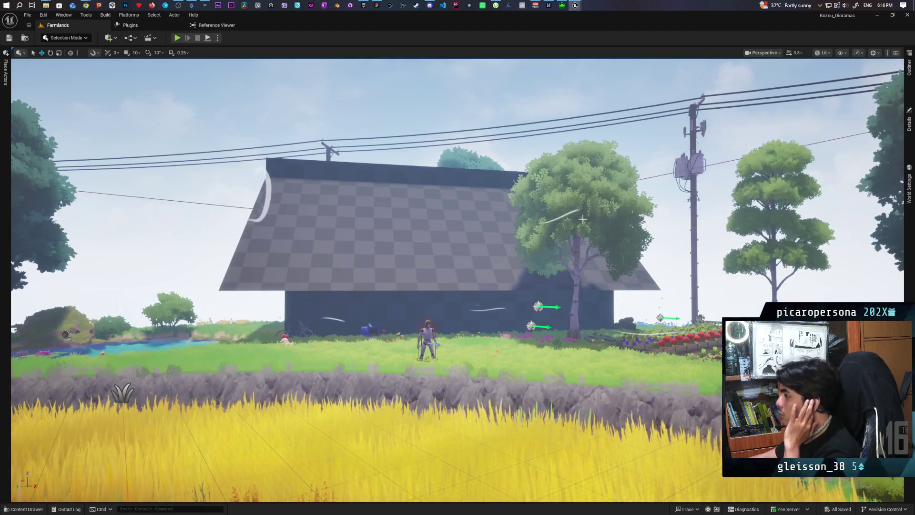
{"action": "right_click", "coordinate": [489, 360]}
Play from the chosen landscape spot, running the character around the vegetable garden and house.
{"action": "left_click", "coordinate": [511, 353]}
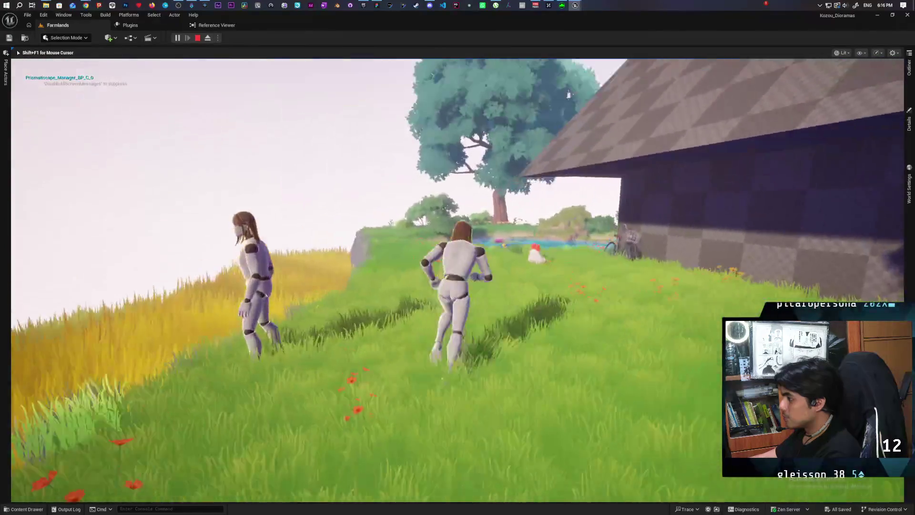
{"action": "key", "text": "a"}
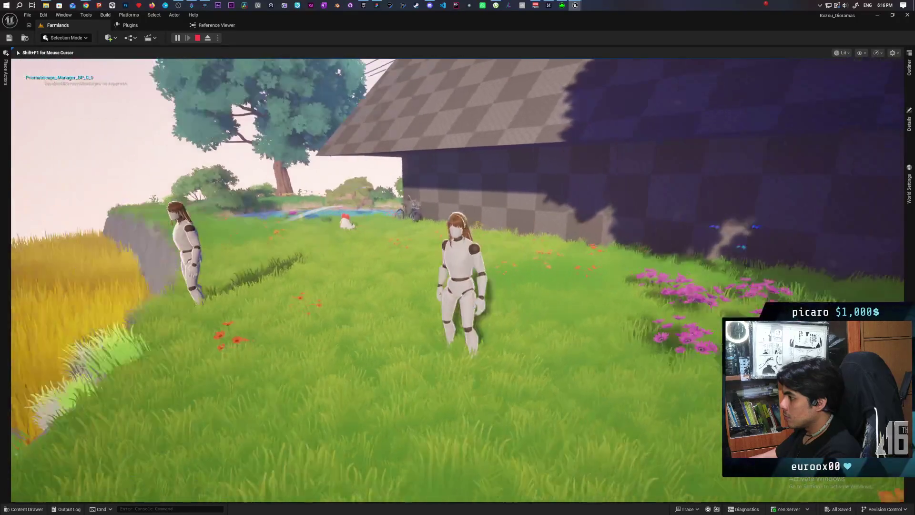
{"action": "key", "text": "d"}
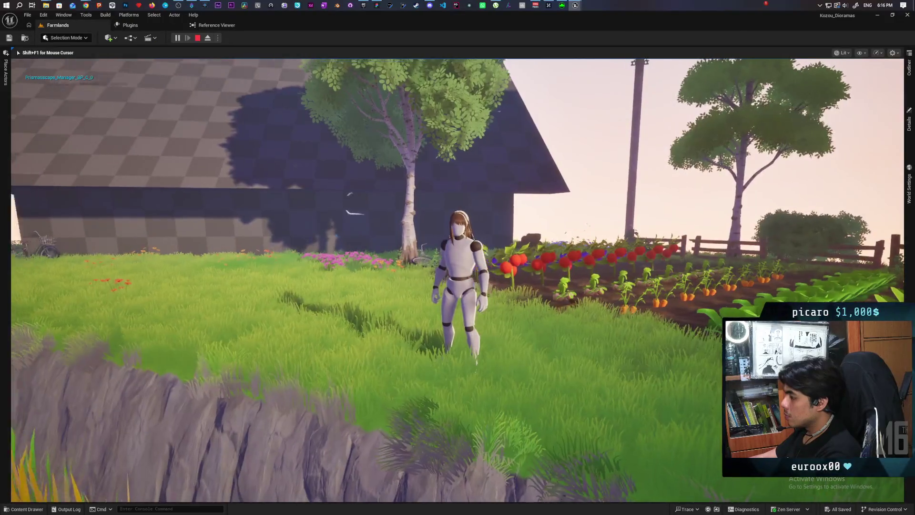
{"action": "key", "text": "d"}
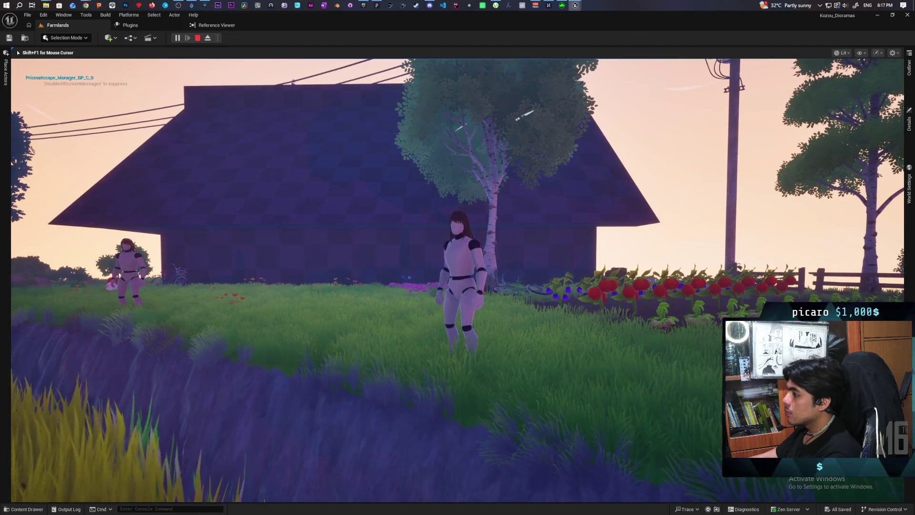
{"action": "key", "text": "d"}
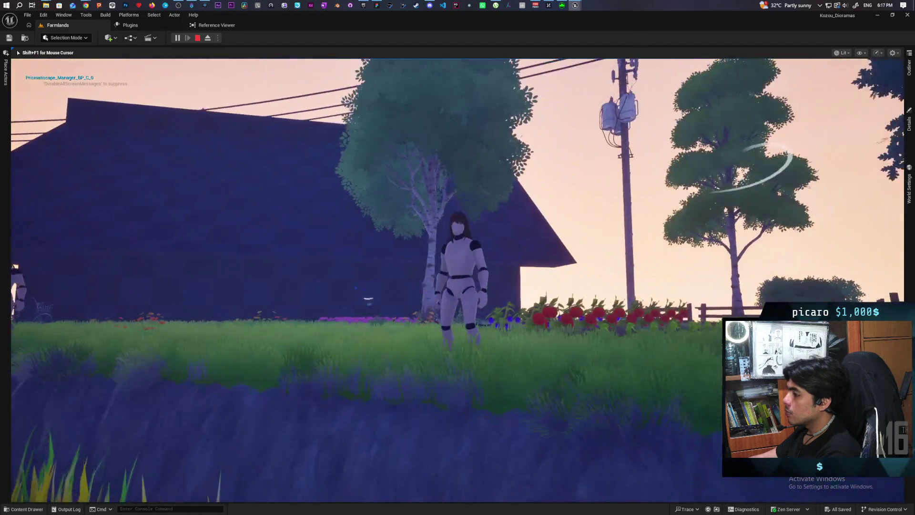
{"action": "key", "text": "w"}
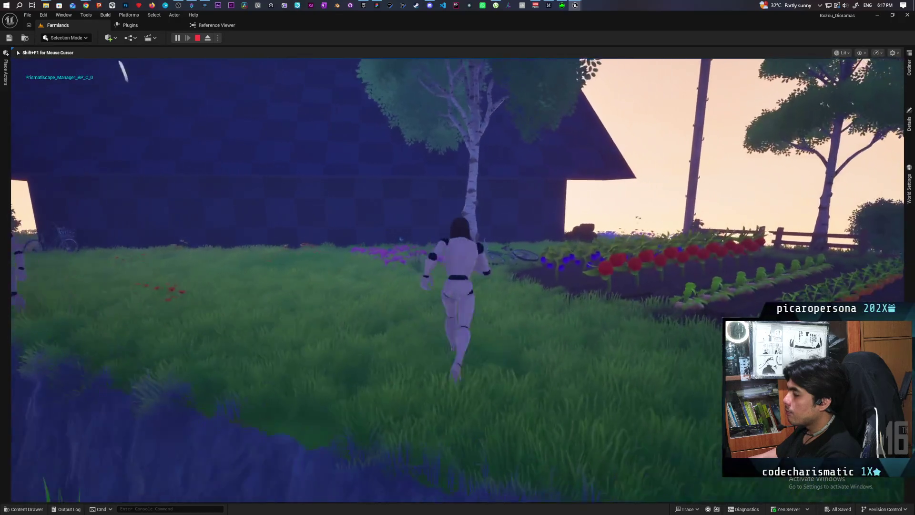
{"action": "key", "text": "s"}
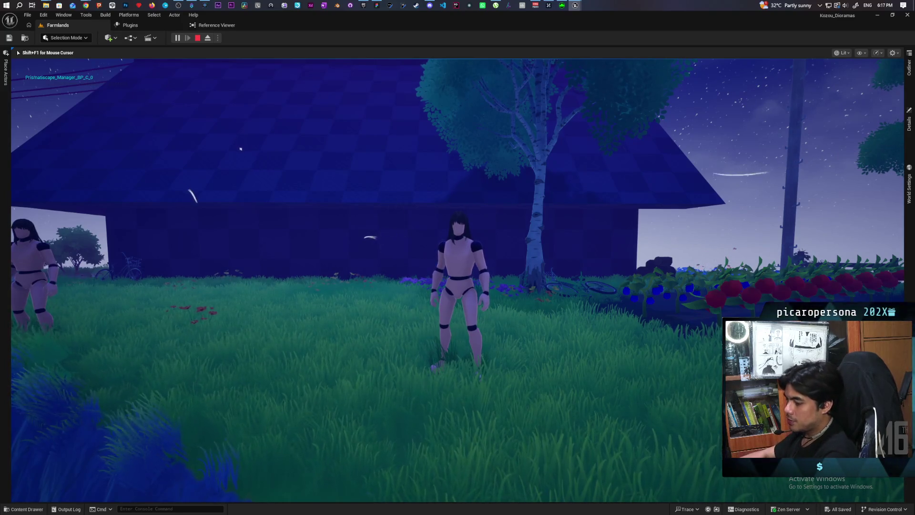
{"action": "key", "text": "alt+Tab"}
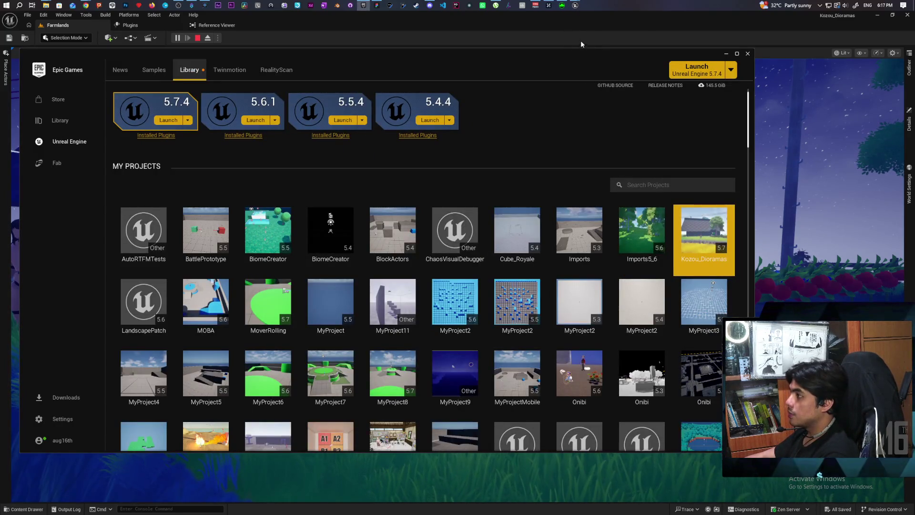
Shrink the Farmlands editor window, bring up the Paparazi board, then resume control of the game.
{"action": "mouse_move", "coordinate": [611, 18]}
{"action": "left_mouse_down"}
{"action": "mouse_move", "coordinate": [379, 68]}
{"action": "mouse_move", "coordinate": [264, 72]}
{"action": "left_mouse_up"}
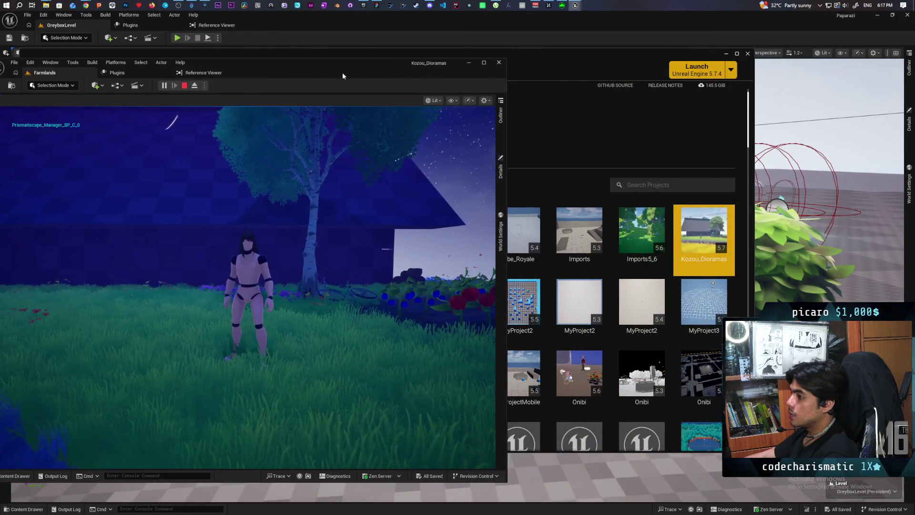
{"action": "left_click", "coordinate": [375, 6]}
{"action": "left_click", "coordinate": [251, 65]}
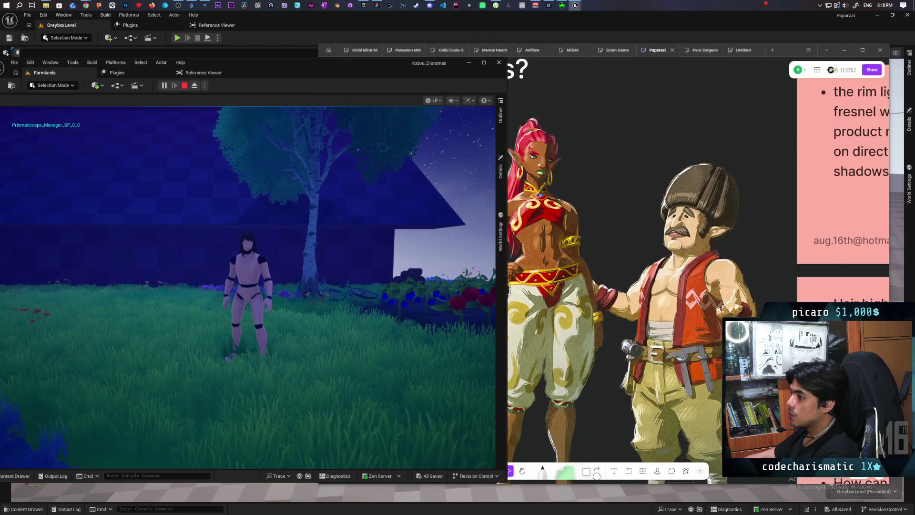
{"action": "left_click", "coordinate": [248, 286]}
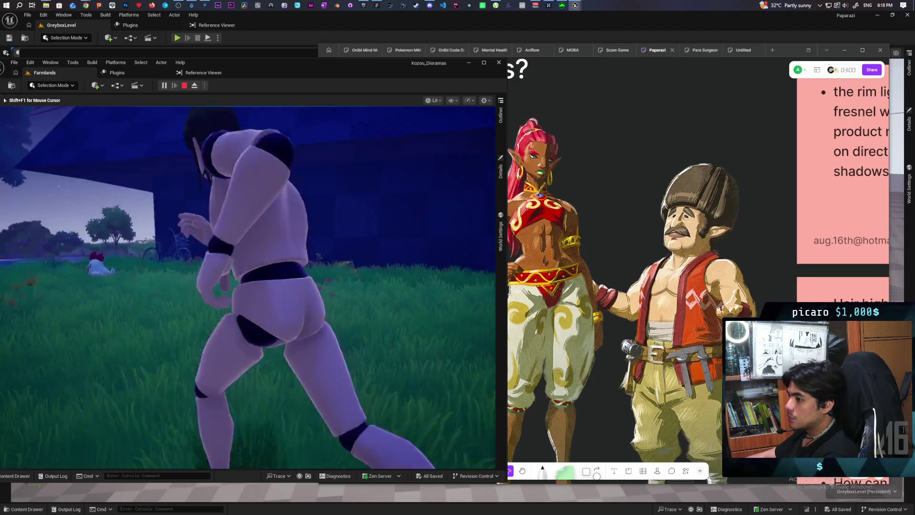
End the play session, select BP_Daynight in the Outliner and change its Hours to 7.
{"action": "key", "text": "Escape"}
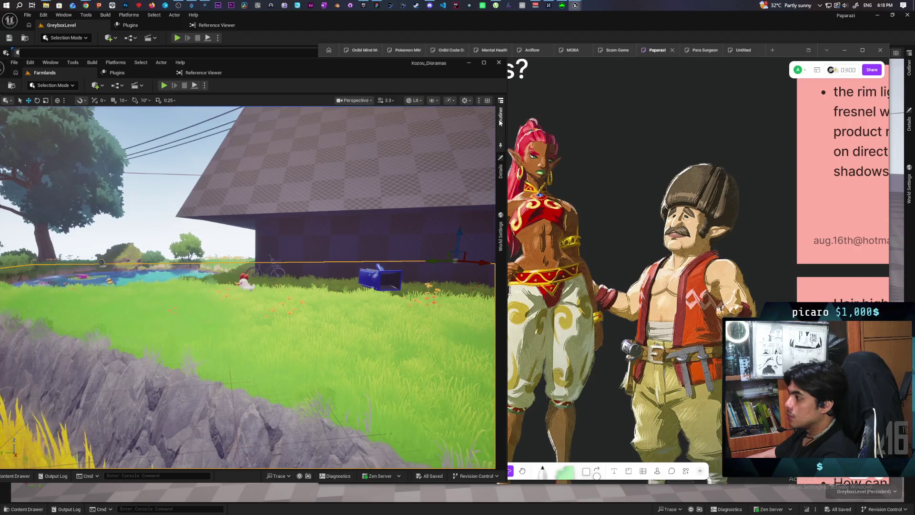
{"action": "left_click", "coordinate": [501, 123]}
{"action": "left_click", "coordinate": [474, 122]}
{"action": "left_click", "coordinate": [501, 115]}
{"action": "left_click", "coordinate": [413, 135]}
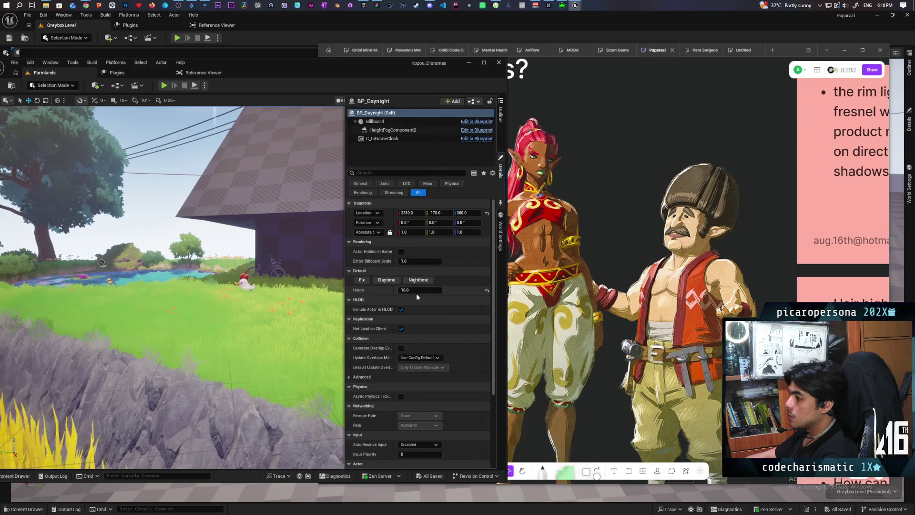
{"action": "left_click", "coordinate": [420, 290]}
{"action": "type", "text": "7"}
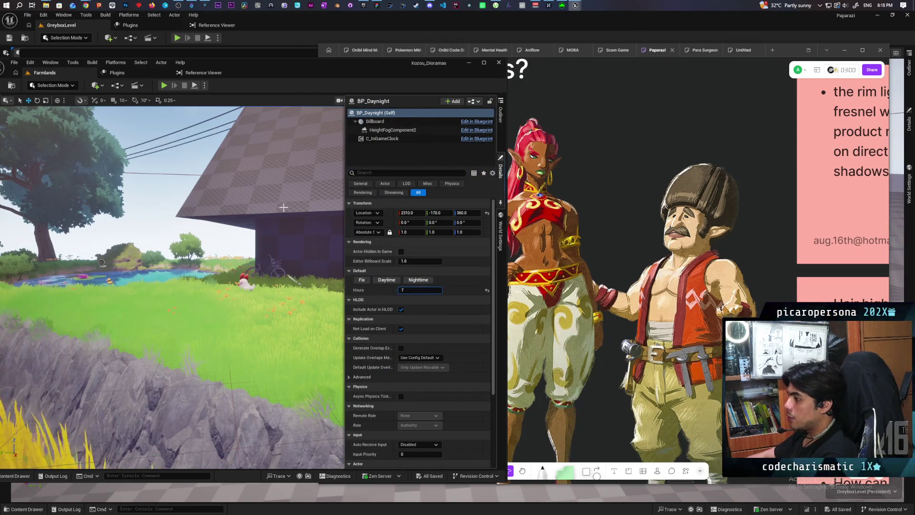
Play from a spot in the field, run the mannequin around in morning light, then eject with F8.
{"action": "right_click", "coordinate": [241, 339]}
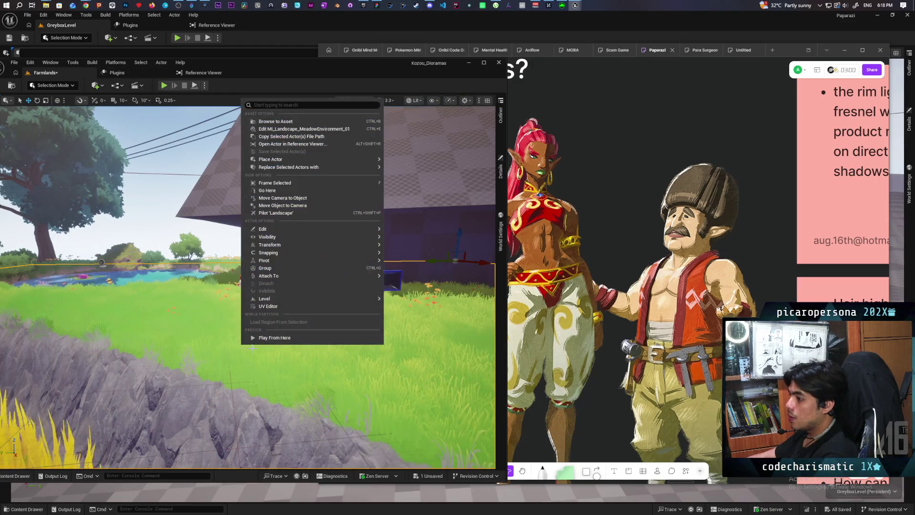
{"action": "left_click", "coordinate": [260, 336]}
{"action": "key", "text": "w"}
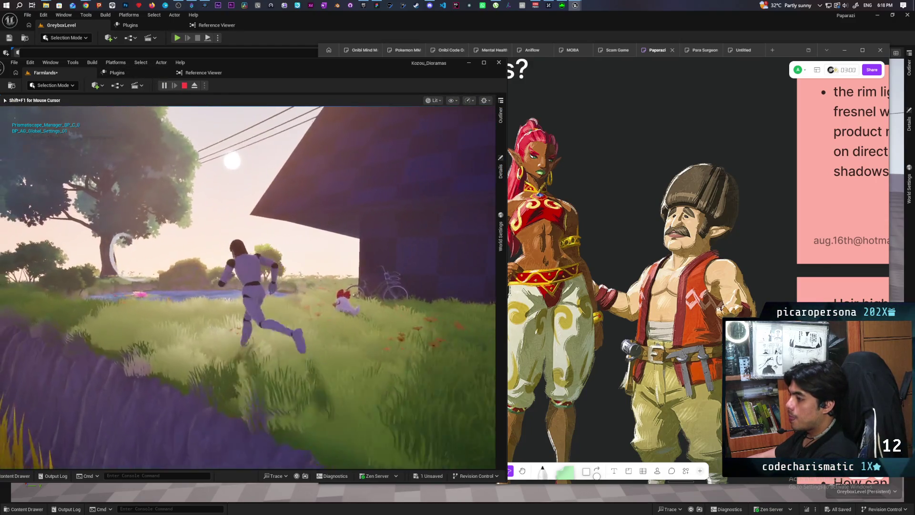
{"action": "key", "text": "s"}
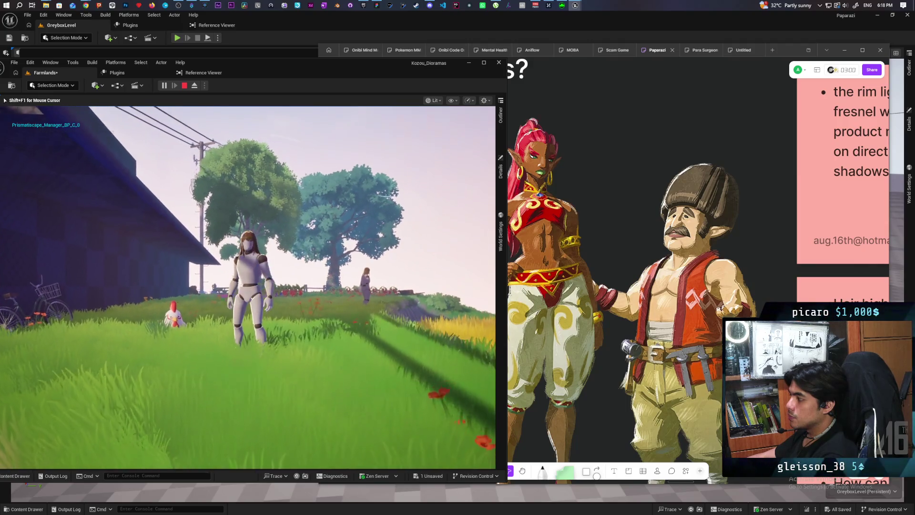
{"action": "key", "text": "s"}
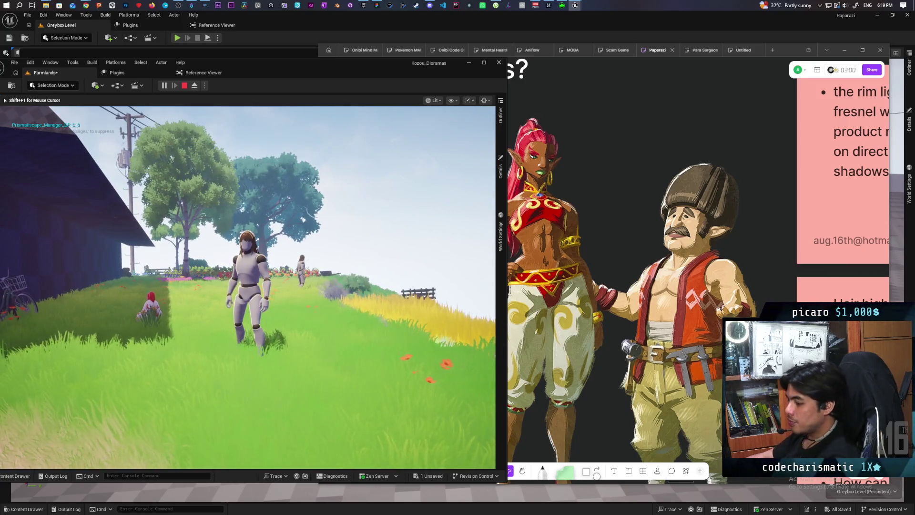
{"action": "key", "text": "F8"}
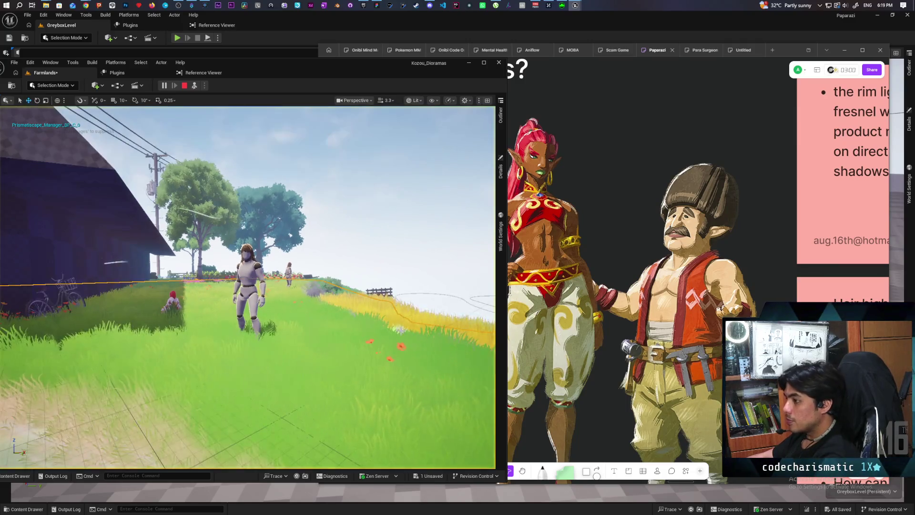
Zoom the free camera toward the robot, frame the character with F, then possess it again.
{"action": "scroll", "coordinate": [250, 250], "scroll_direction": "up", "scroll_amount": 5}
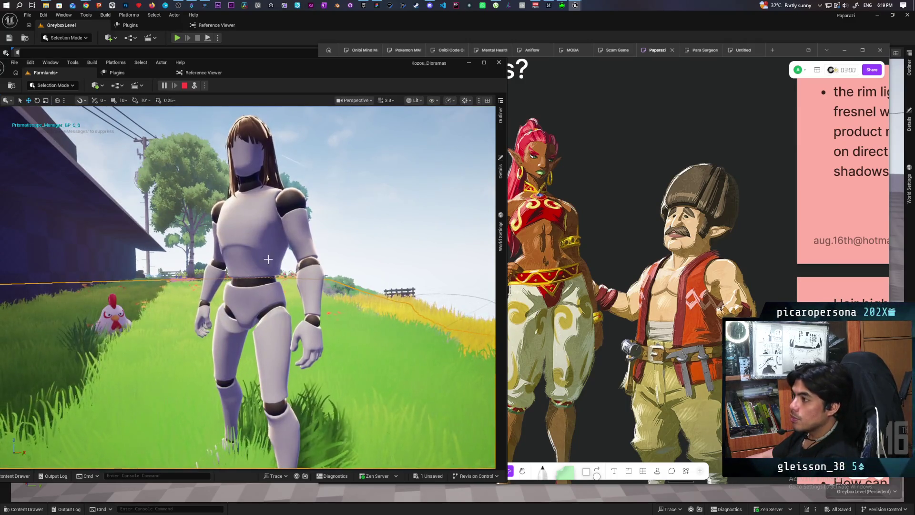
{"action": "scroll", "coordinate": [250, 251], "scroll_direction": "up", "scroll_amount": 3}
{"action": "key", "text": "f"}
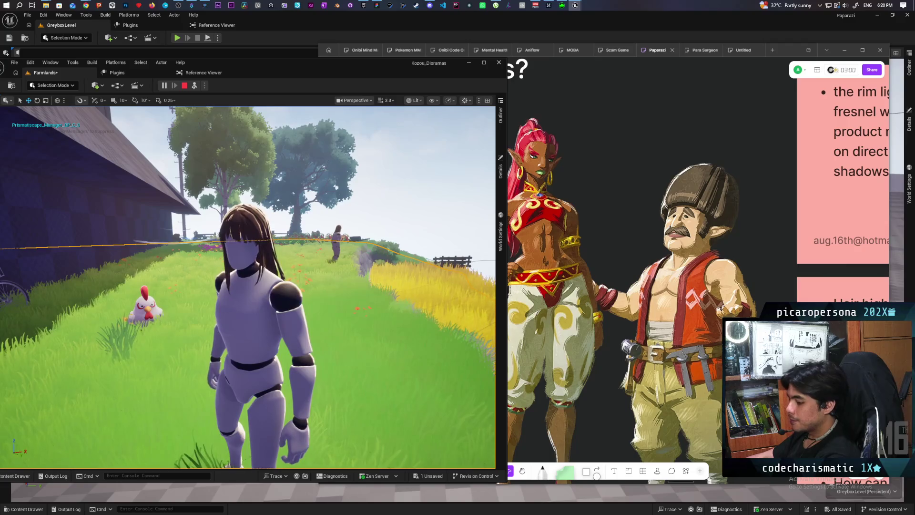
{"action": "key", "text": "F8"}
{"action": "key", "text": "f"}
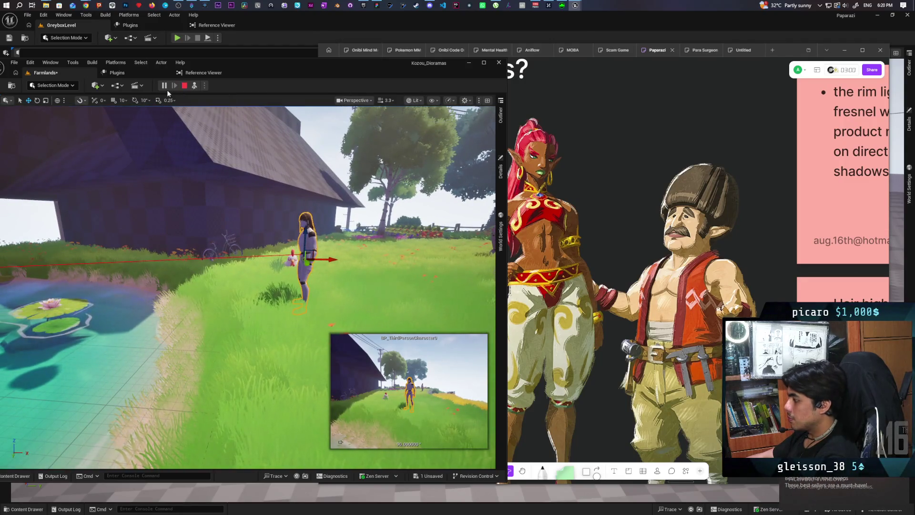
{"action": "left_click", "coordinate": [195, 85]}
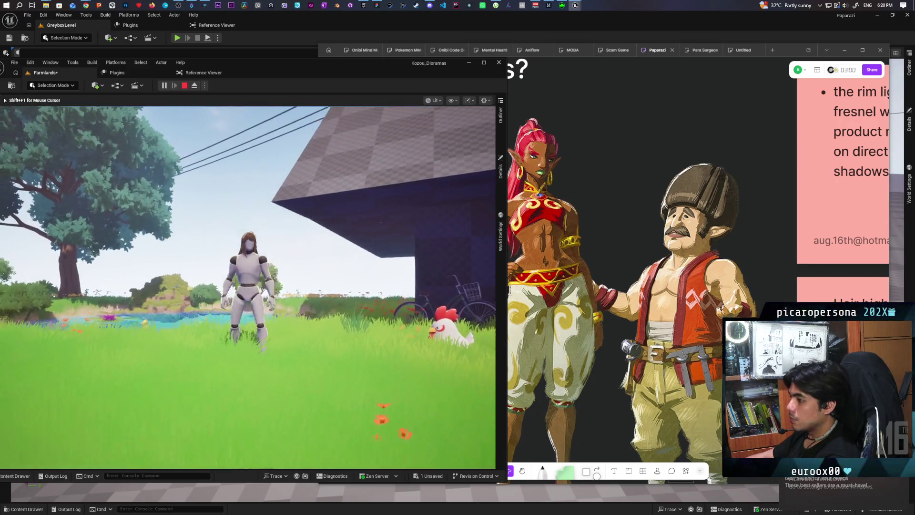
Eject from the character with F8, then end the Play In Editor session with Esc.
{"action": "key", "text": "F8"}
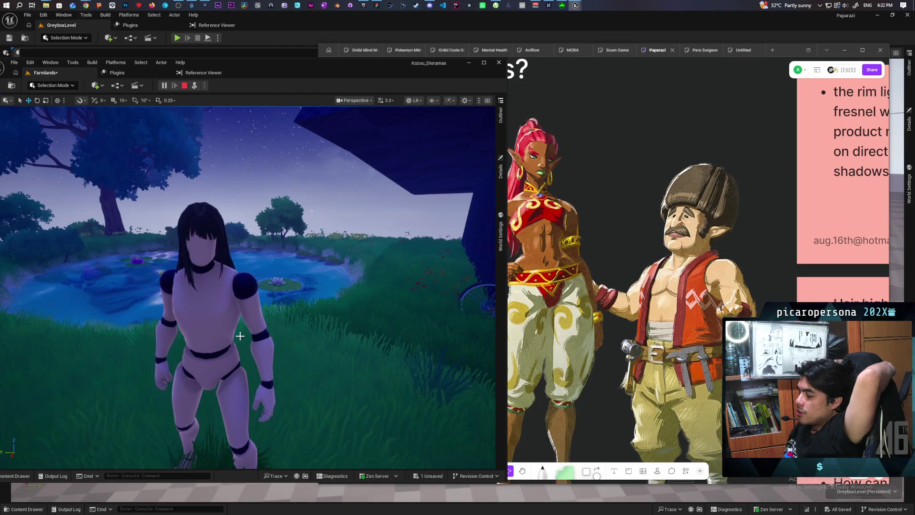
{"action": "key", "text": "Escape"}
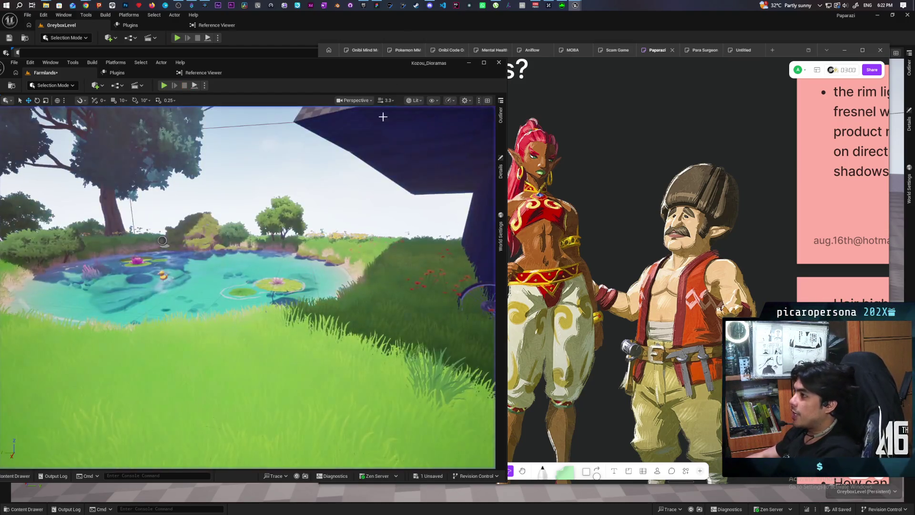
Maximize the Paparazi board and select the 'research anisotropic tangent hair material' bullet on the pink card.
{"action": "left_click", "coordinate": [376, 5]}
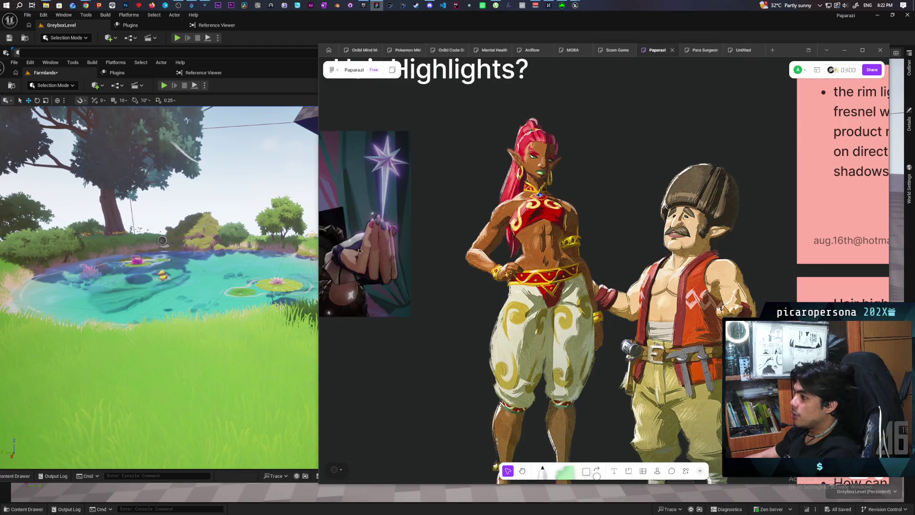
{"action": "double_click", "coordinate": [800, 52]}
{"action": "mouse_move", "coordinate": [19, 443]}
{"action": "left_mouse_down"}
{"action": "mouse_move", "coordinate": [285, 443]}
{"action": "mouse_move", "coordinate": [304, 335]}
{"action": "mouse_move", "coordinate": [539, 297]}
{"action": "mouse_move", "coordinate": [475, 320]}
{"action": "left_mouse_up"}
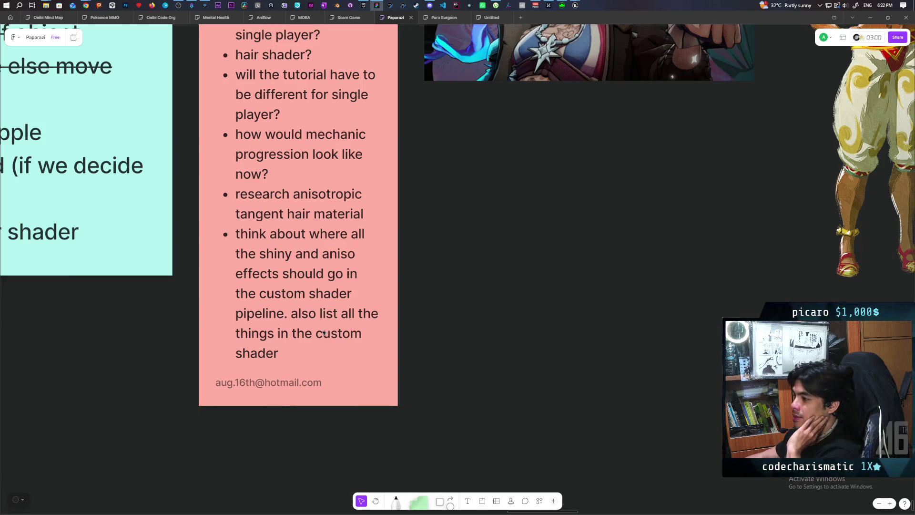
{"action": "scroll", "coordinate": [323, 223], "scroll_direction": "up", "scroll_amount": 3}
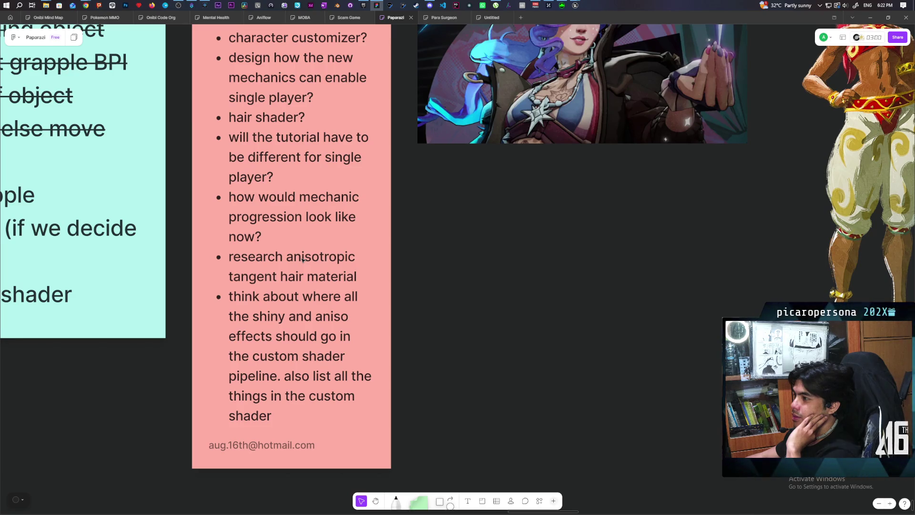
{"action": "left_click", "coordinate": [297, 258]}
{"action": "triple_click", "coordinate": [297, 257]}
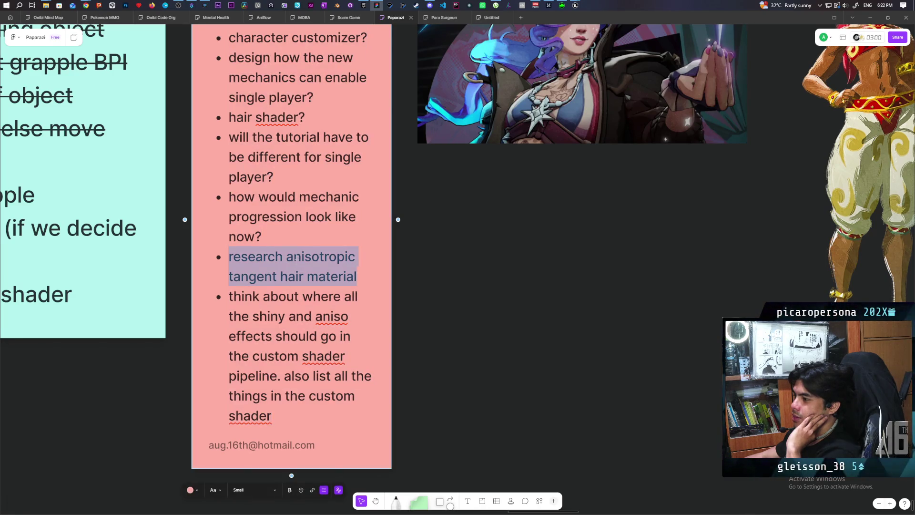
Add a 'stylized aniso hair' bullet at the list's end and strike it through.
{"action": "left_click", "coordinate": [310, 419]}
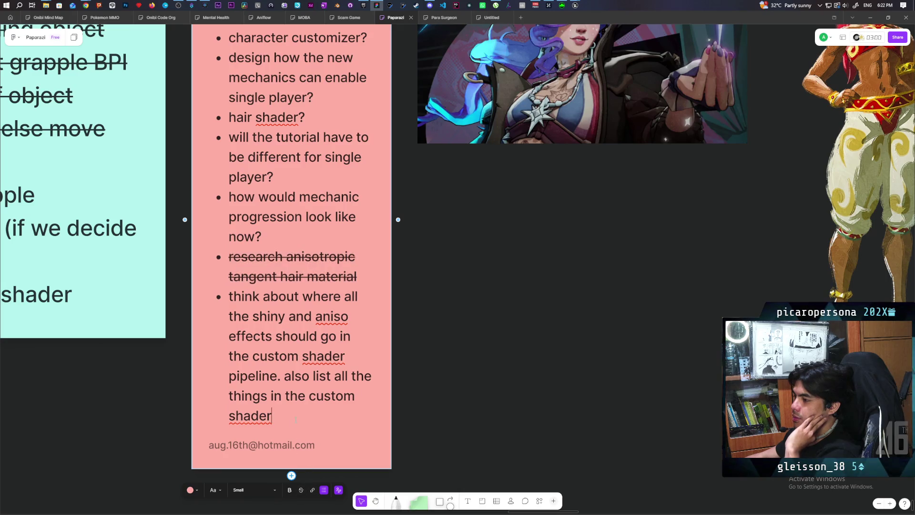
{"action": "key", "text": "Return"}
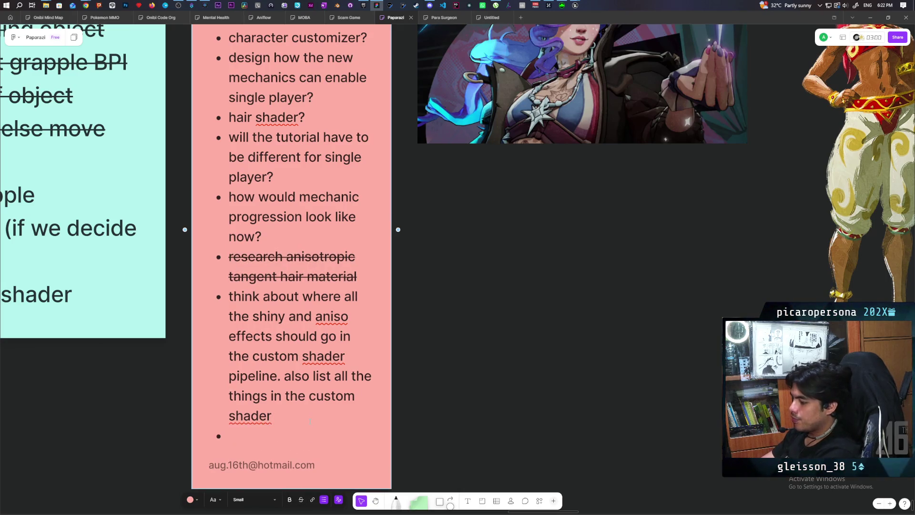
{"action": "type", "text": "stylized anis"}
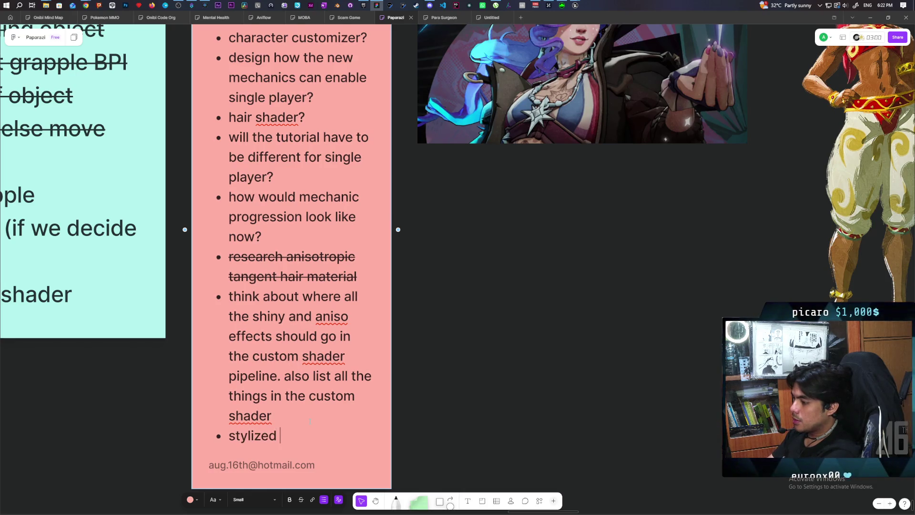
{"action": "type", "text": "o hair"}
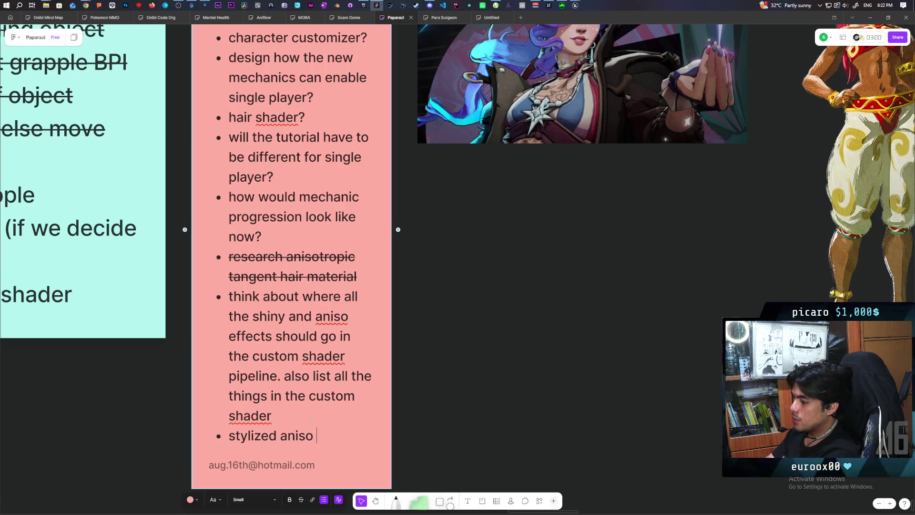
{"action": "key", "text": "Return"}
{"action": "type", "text": "aa"}
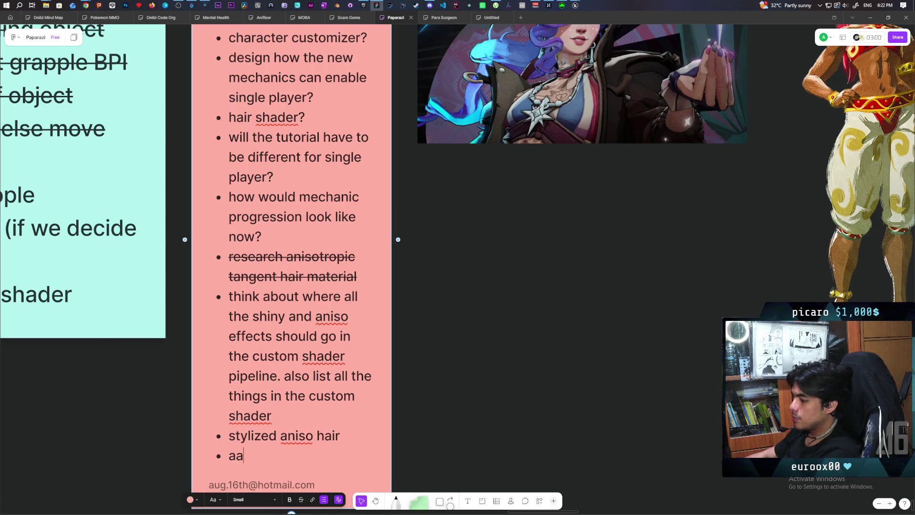
{"action": "triple_click", "coordinate": [277, 436]}
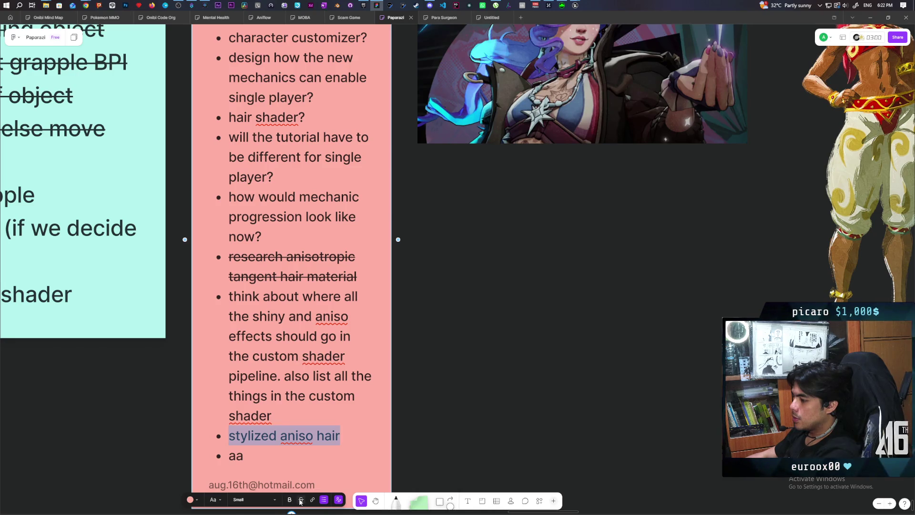
{"action": "left_click", "coordinate": [401, 425]}
Insert an 'add rimlight overlay material' bullet below it and finish editing the card.
{"action": "double_click", "coordinate": [341, 441]}
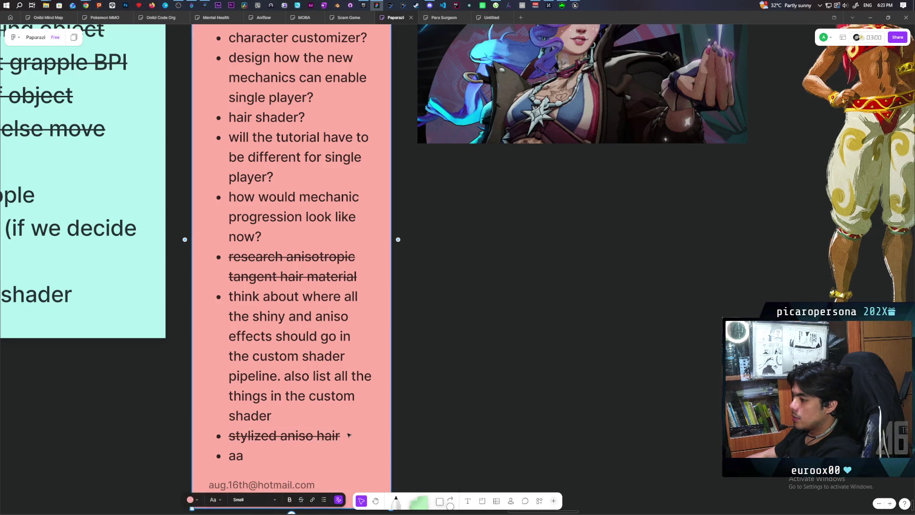
{"action": "key", "text": "Return"}
{"action": "type", "text": "add rimlight "}
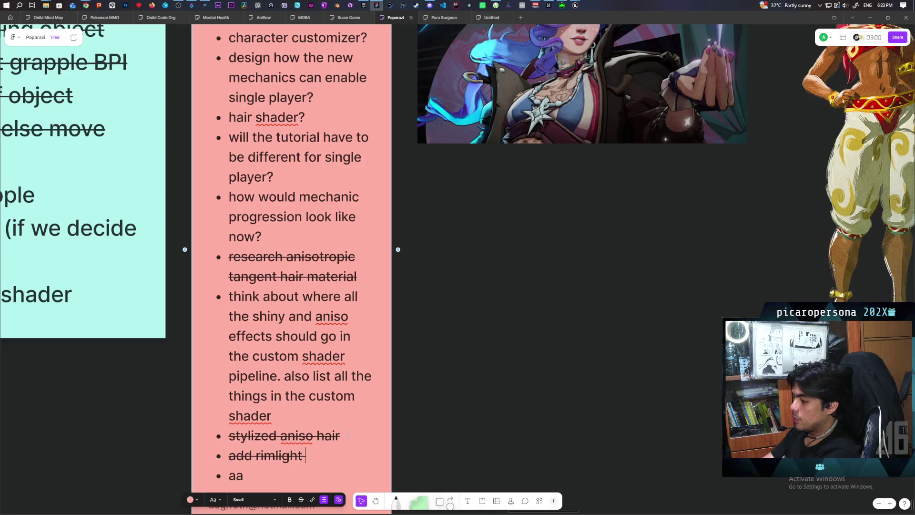
{"action": "type", "text": "overlay"}
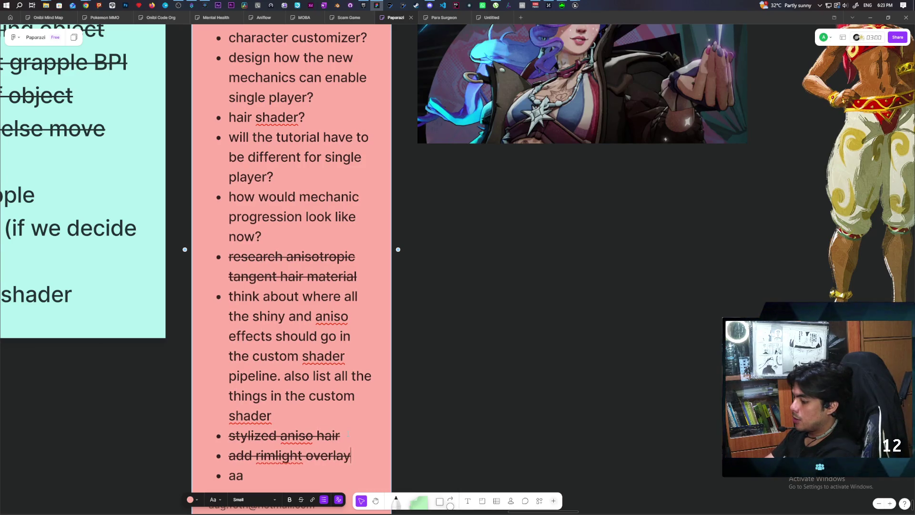
{"action": "type", "text": " material"}
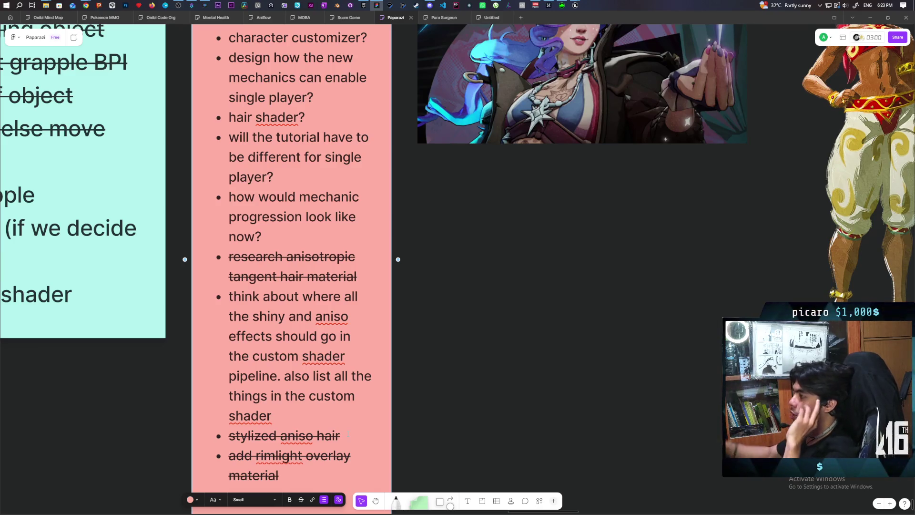
{"action": "right_click", "coordinate": [512, 263]}
{"action": "left_click", "coordinate": [483, 253]}
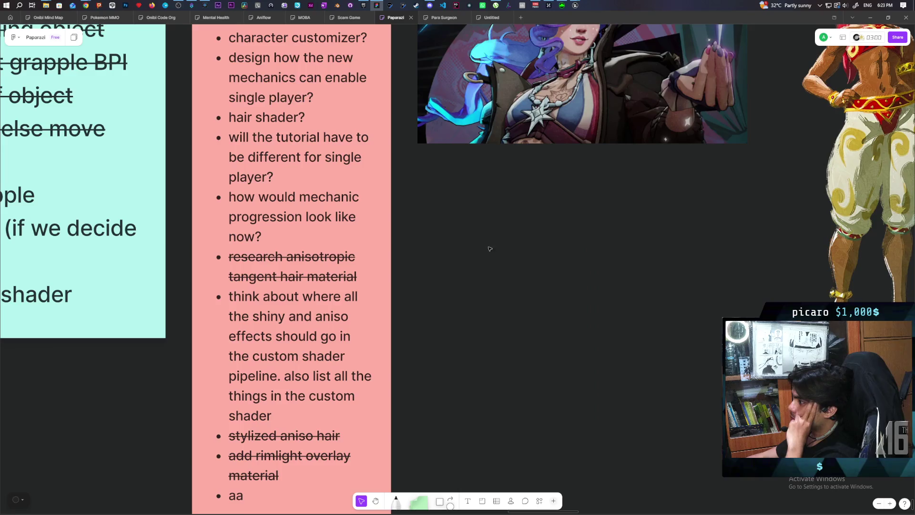
{"action": "scroll", "coordinate": [539, 292], "scroll_direction": "up", "scroll_amount": 3}
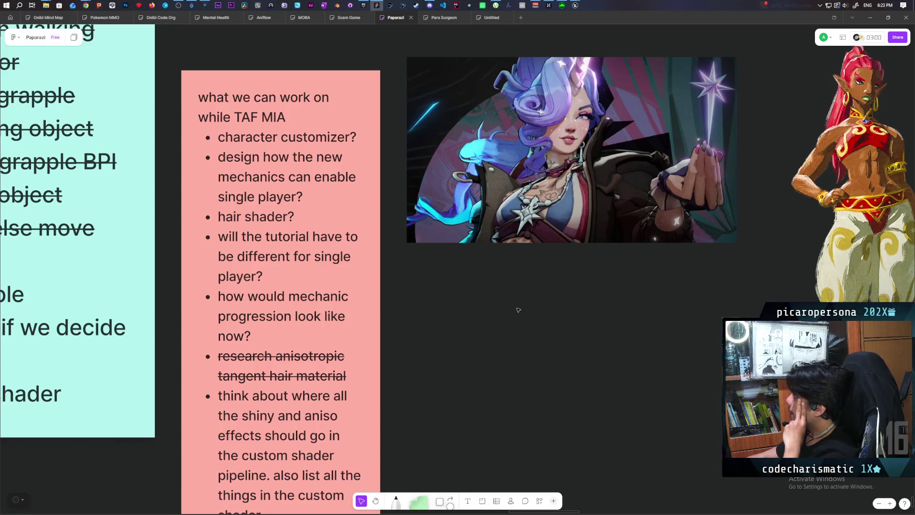
{"action": "mouse_move", "coordinate": [466, 368]}
{"action": "left_mouse_down"}
{"action": "mouse_move", "coordinate": [503, 190]}
{"action": "mouse_move", "coordinate": [443, 300]}
{"action": "mouse_move", "coordinate": [411, 328]}
{"action": "mouse_move", "coordinate": [454, 322]}
{"action": "mouse_move", "coordinate": [444, 331]}
{"action": "left_mouse_up"}
{"action": "scroll", "coordinate": [444, 330], "scroll_direction": "up", "scroll_amount": 1}
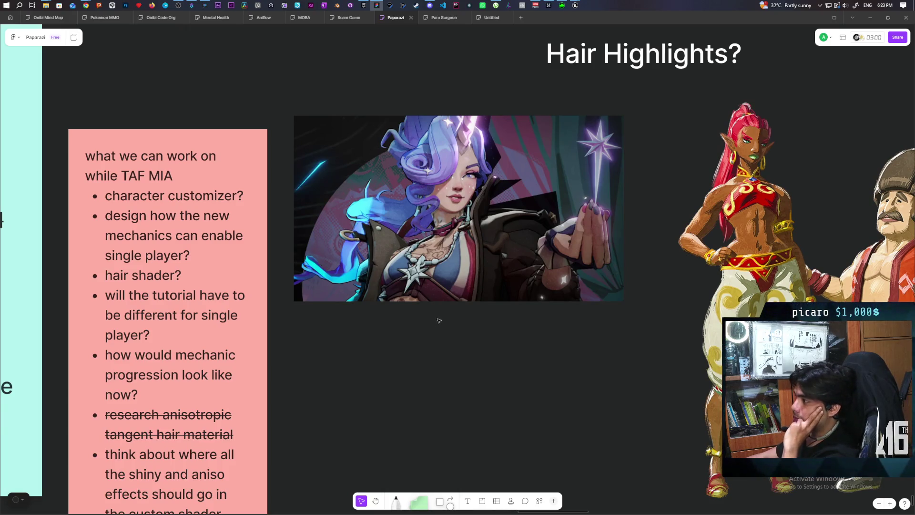
{"action": "scroll", "coordinate": [437, 345], "scroll_direction": "up", "scroll_amount": 1}
{"action": "left_click_drag", "start_coordinate": [436, 347], "coordinate": [436, 347]}
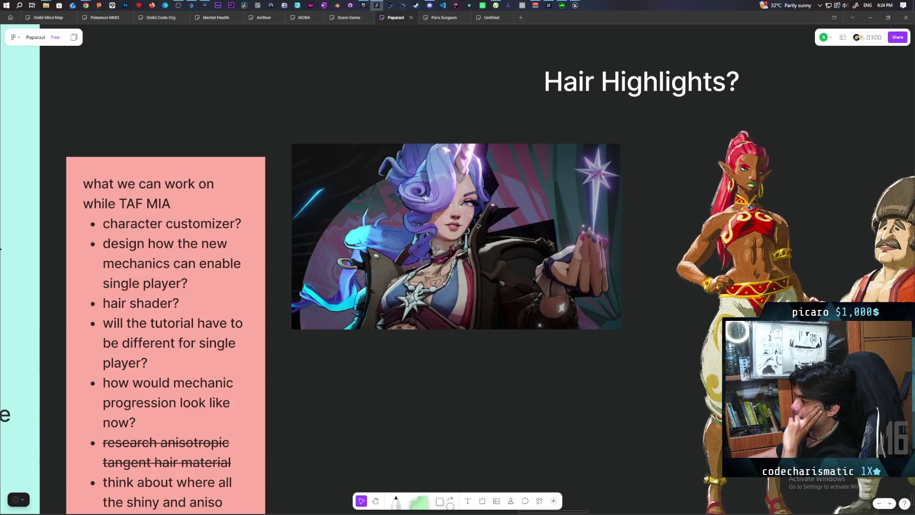
{"action": "mouse_move", "coordinate": [575, 4]}
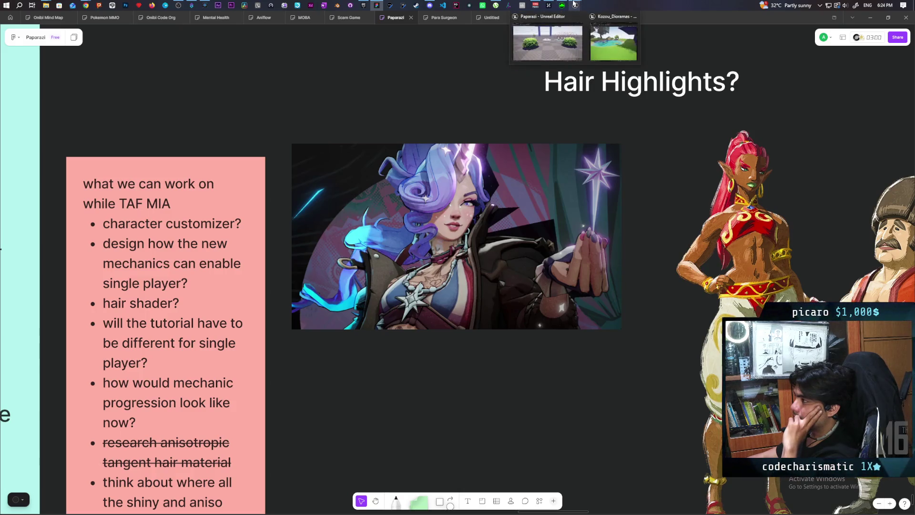
{"action": "left_click", "coordinate": [581, 33]}
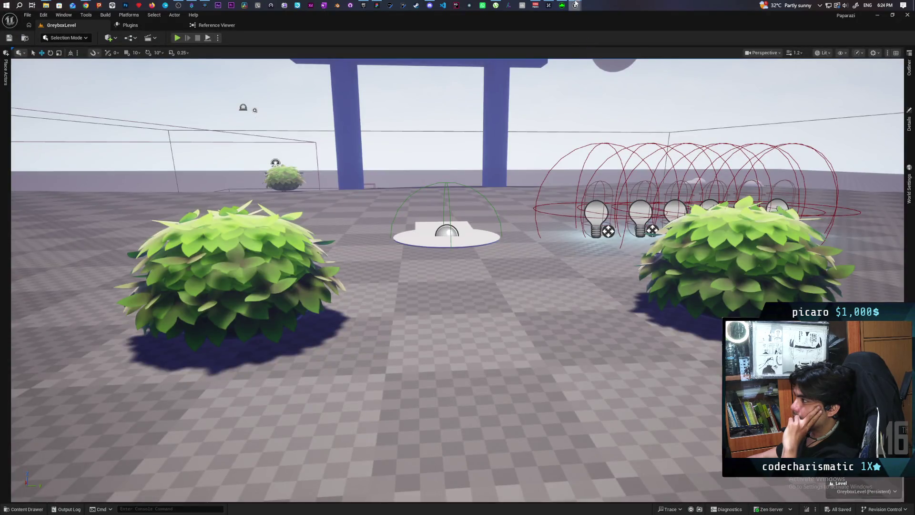
{"action": "left_click", "coordinate": [620, 36]}
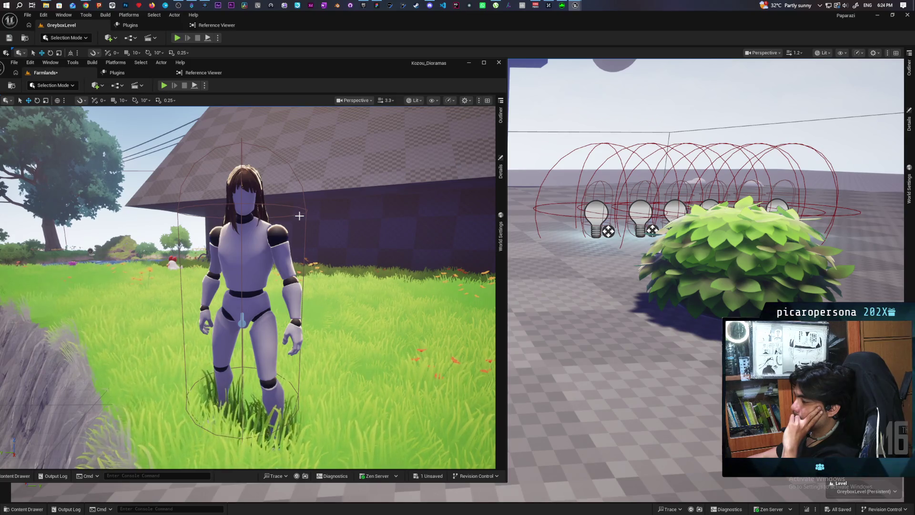
{"action": "mouse_move", "coordinate": [300, 216]}
{"action": "left_mouse_down"}
{"action": "mouse_move", "coordinate": [299, 248]}
{"action": "mouse_move", "coordinate": [299, 224]}
{"action": "mouse_move", "coordinate": [316, 219]}
{"action": "left_mouse_up"}
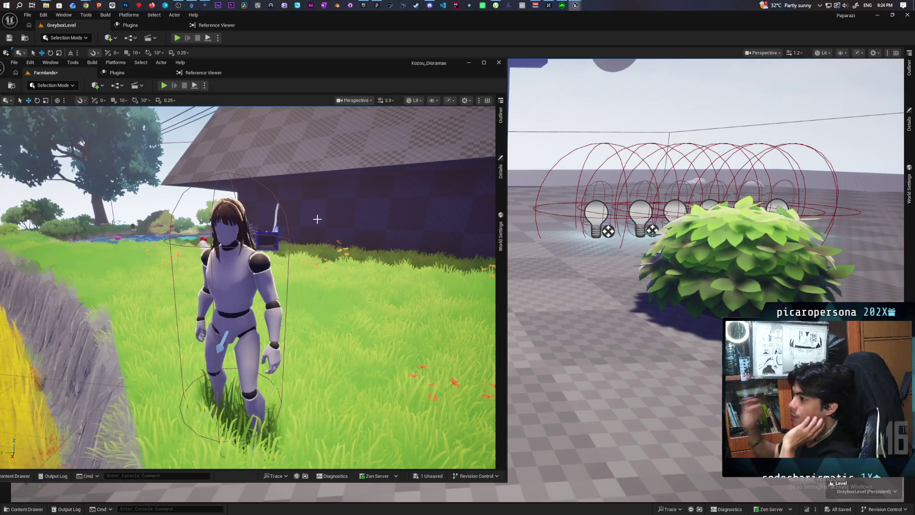
{"action": "left_click", "coordinate": [376, 5]}
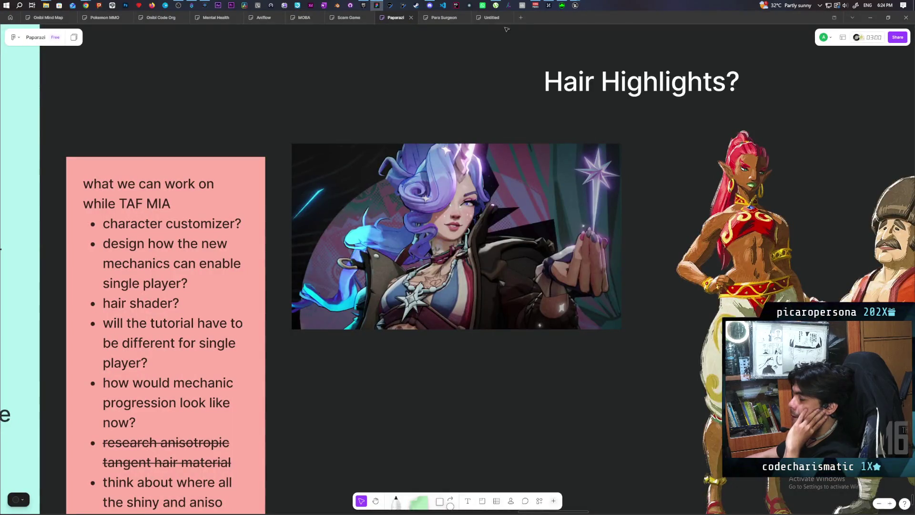
Shrink the board window, pan to the pink 'what we can work on' card and select 'hair shader?'.
{"action": "double_click", "coordinate": [564, 17]}
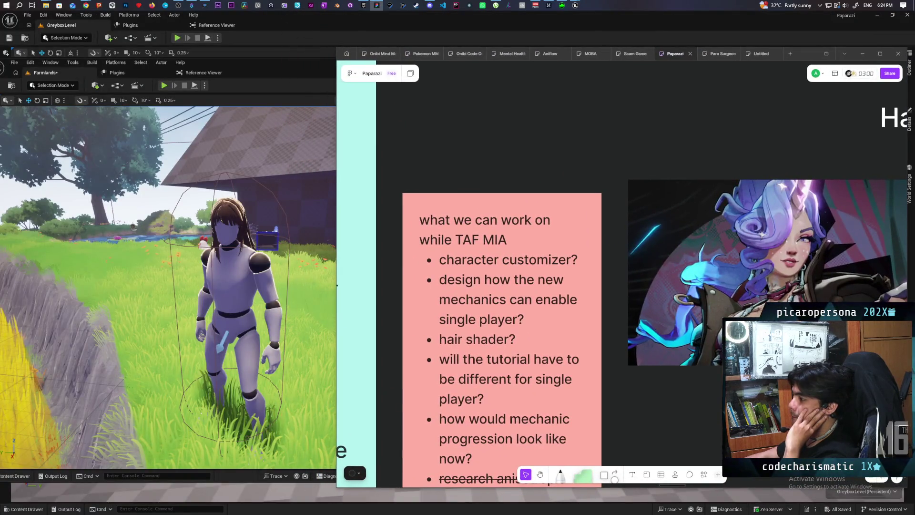
{"action": "scroll", "coordinate": [692, 405], "scroll_direction": "down", "scroll_amount": 10}
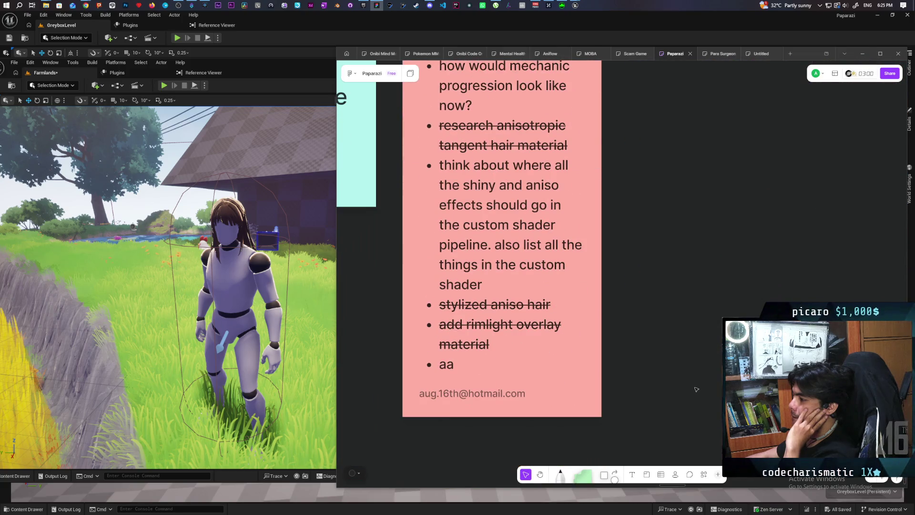
{"action": "scroll", "coordinate": [697, 390], "scroll_direction": "up", "scroll_amount": 5}
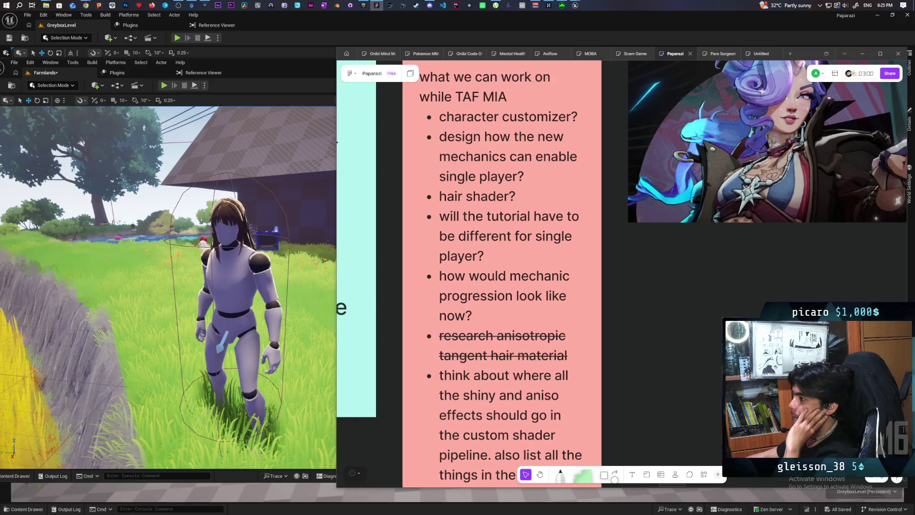
{"action": "scroll", "coordinate": [537, 290], "scroll_direction": "right", "scroll_amount": 10}
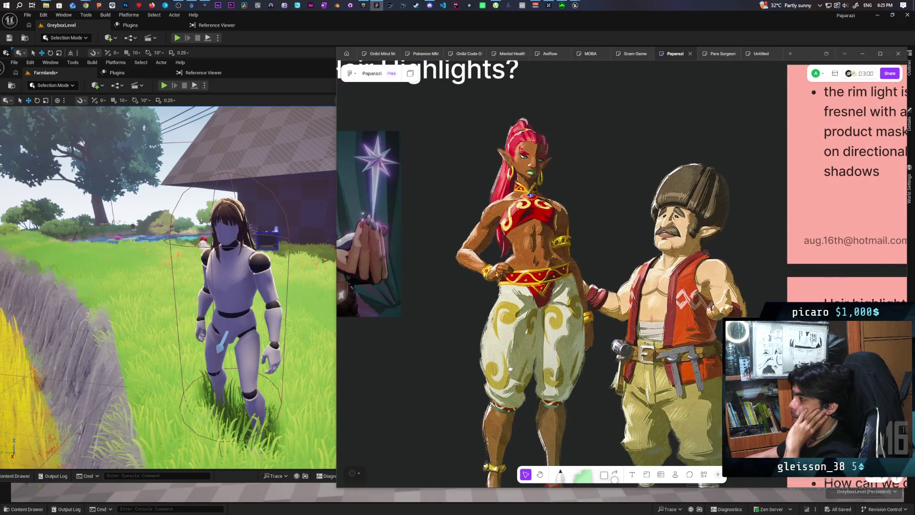
{"action": "scroll", "coordinate": [510, 369], "scroll_direction": "left", "scroll_amount": 10}
{"action": "scroll", "coordinate": [629, 308], "scroll_direction": "up", "scroll_amount": 3}
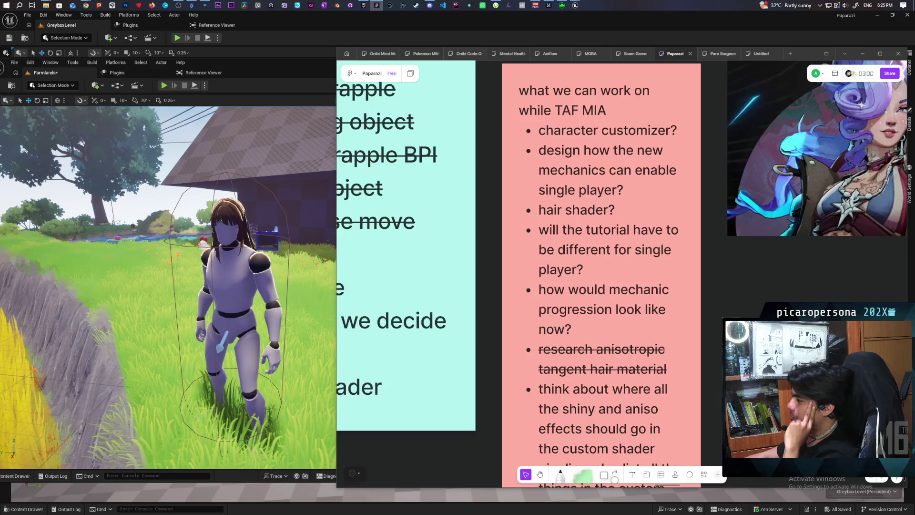
{"action": "scroll", "coordinate": [561, 240], "scroll_direction": "right", "scroll_amount": 10}
{"action": "scroll", "coordinate": [563, 243], "scroll_direction": "down", "scroll_amount": 4}
{"action": "scroll", "coordinate": [567, 249], "scroll_direction": "left", "scroll_amount": 10}
{"action": "scroll", "coordinate": [622, 274], "scroll_direction": "left", "scroll_amount": 5}
{"action": "scroll", "coordinate": [622, 274], "scroll_direction": "up", "scroll_amount": 2}
{"action": "scroll", "coordinate": [622, 274], "scroll_direction": "down", "scroll_amount": 1}
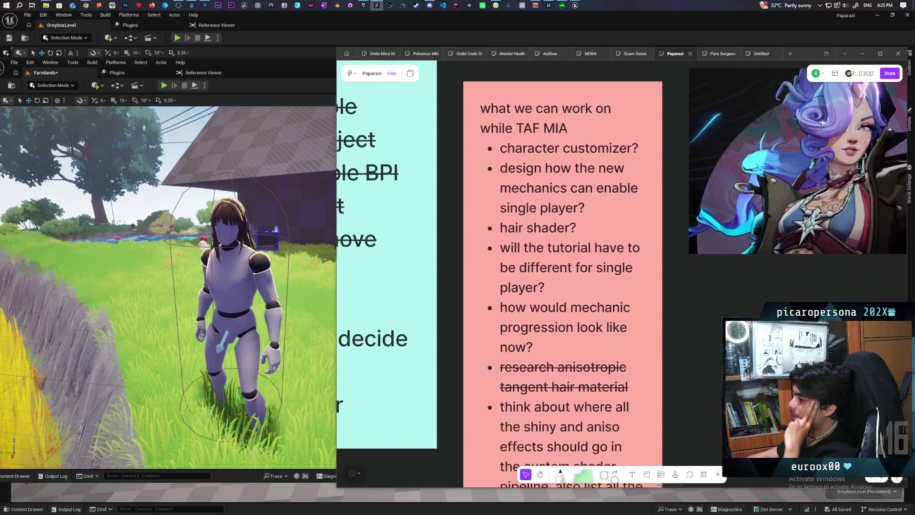
{"action": "scroll", "coordinate": [699, 327], "scroll_direction": "down", "scroll_amount": 5}
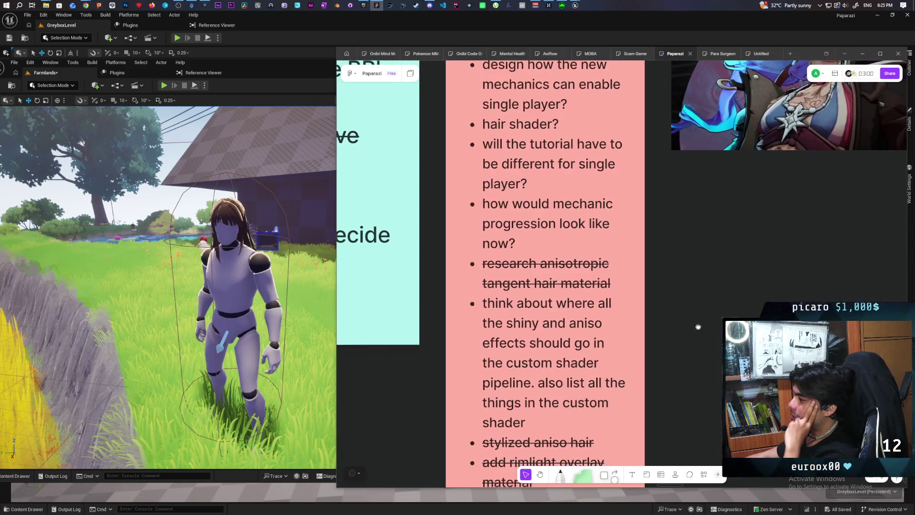
{"action": "triple_click", "coordinate": [521, 126]}
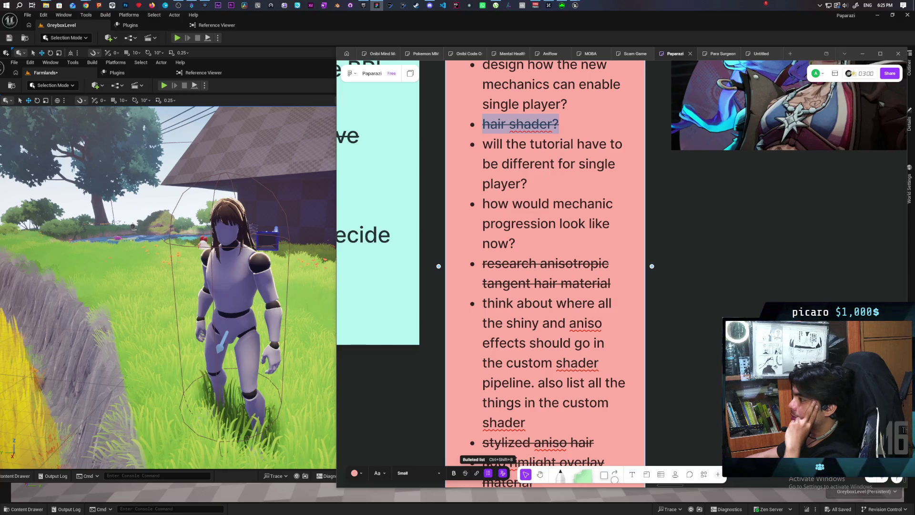
Type the new bullet 'design custom shader model and where shadow mask is needed', fixing typos.
{"action": "scroll", "coordinate": [709, 295], "scroll_direction": "down", "scroll_amount": 4}
{"action": "scroll", "coordinate": [709, 294], "scroll_direction": "right", "scroll_amount": 3}
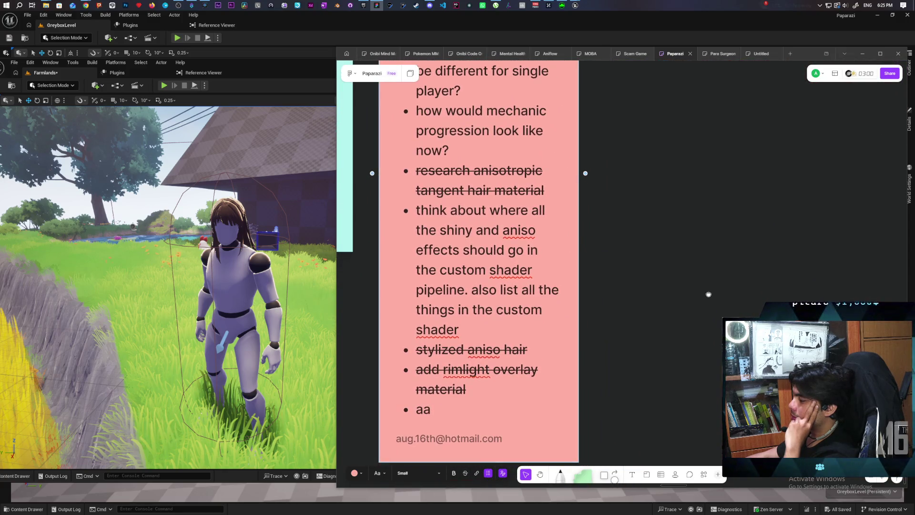
{"action": "scroll", "coordinate": [715, 306], "scroll_direction": "up", "scroll_amount": 5}
{"action": "scroll", "coordinate": [715, 305], "scroll_direction": "left", "scroll_amount": 5}
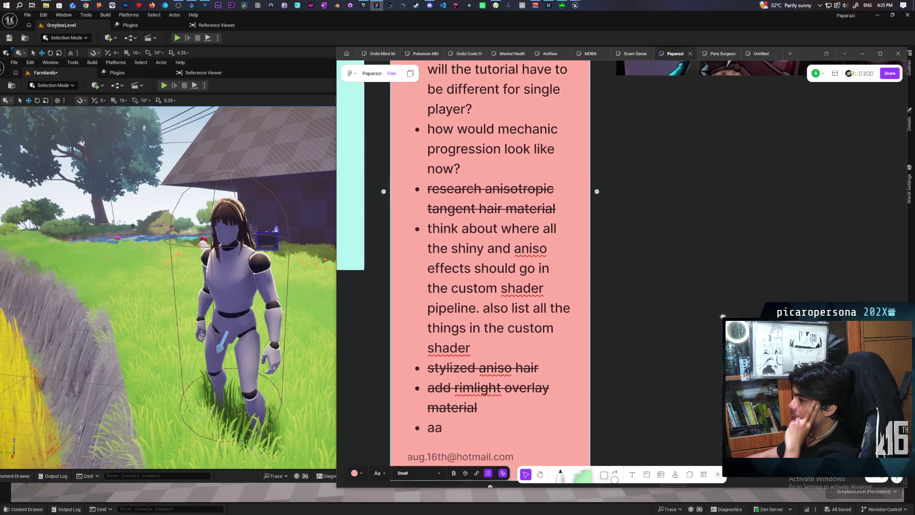
{"action": "scroll", "coordinate": [591, 317], "scroll_direction": "down", "scroll_amount": 2}
{"action": "scroll", "coordinate": [591, 317], "scroll_direction": "left", "scroll_amount": 3}
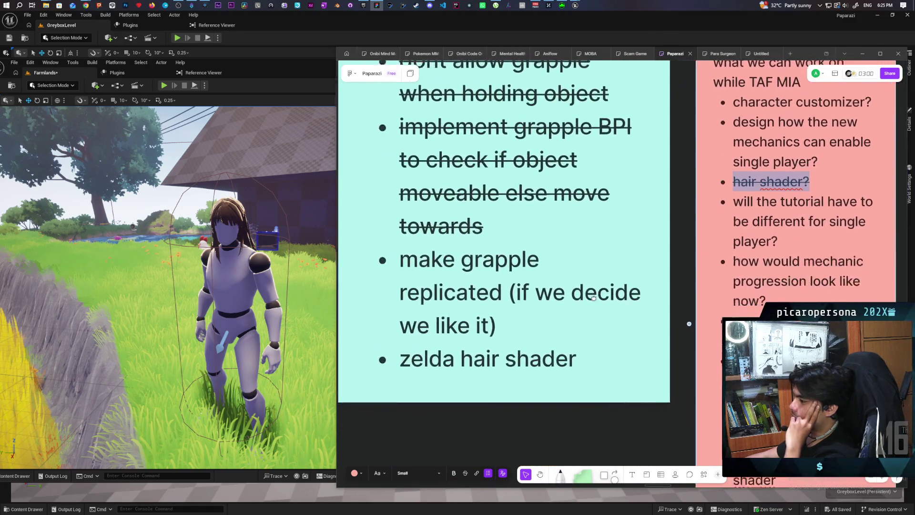
{"action": "scroll", "coordinate": [591, 317], "scroll_direction": "down", "scroll_amount": 5}
{"action": "scroll", "coordinate": [591, 317], "scroll_direction": "right", "scroll_amount": 4}
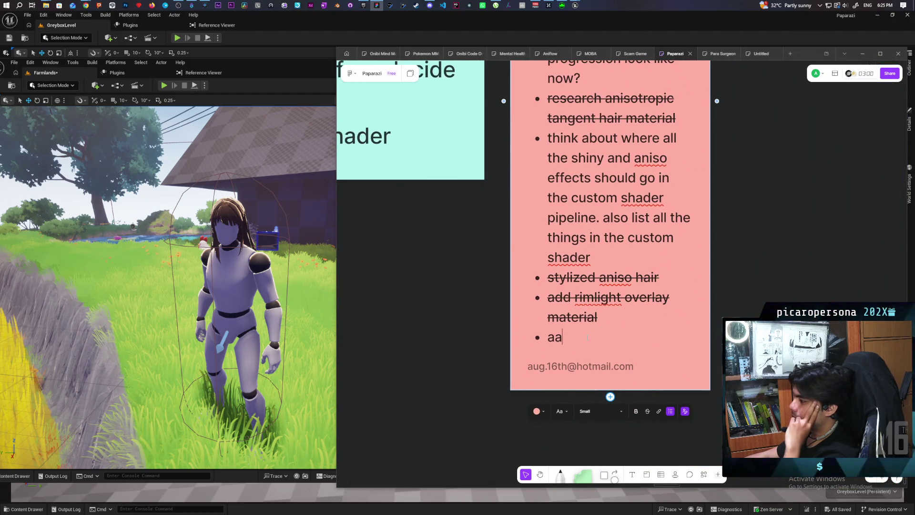
{"action": "type", "text": "design "}
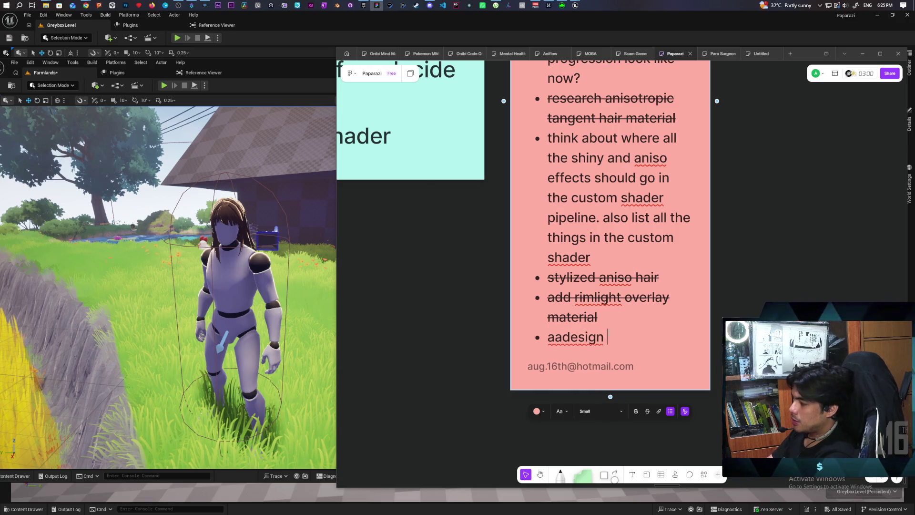
{"action": "type", "text": "custom shader ma"}
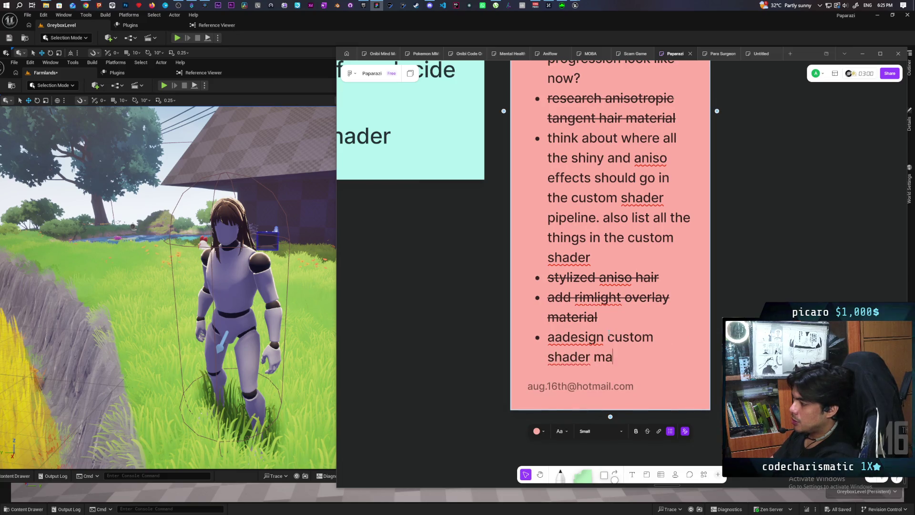
{"action": "key", "text": "BackSpace"}
{"action": "type", "text": "odel and"}
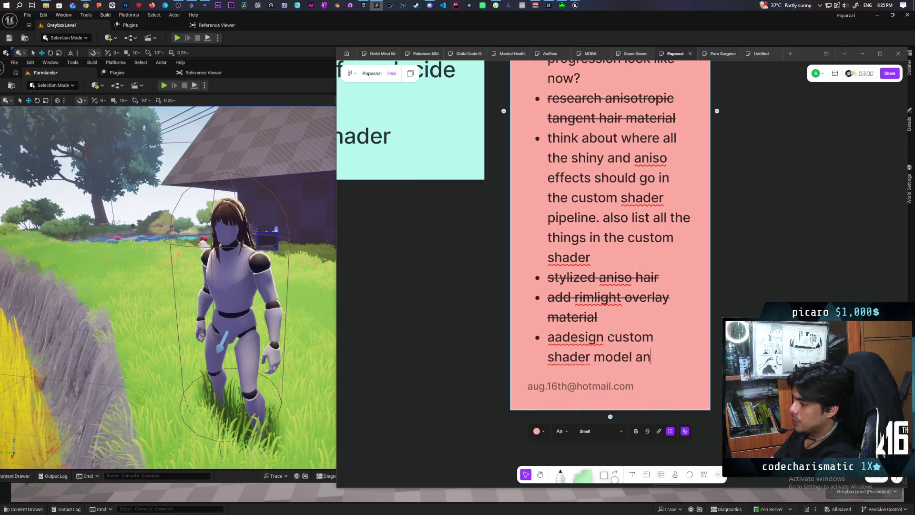
{"action": "type", "text": " where"}
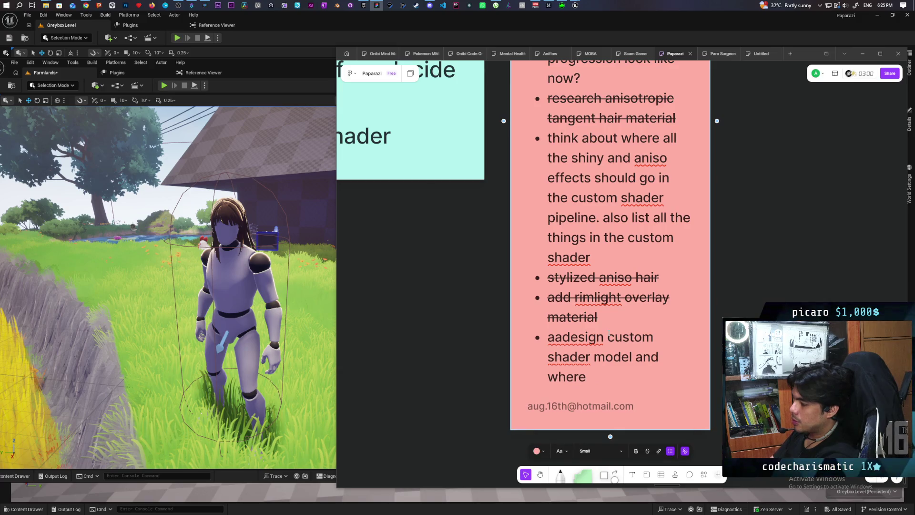
{"action": "type", "text": " shadow mask in"}
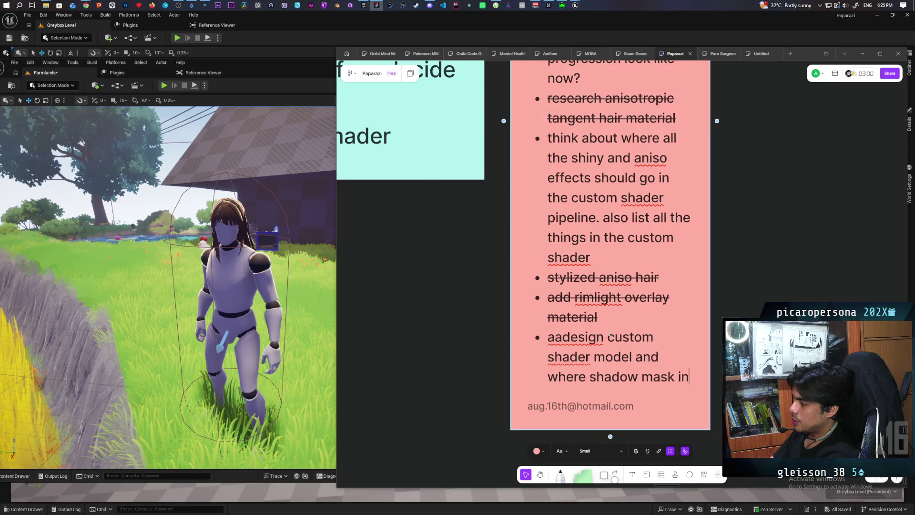
{"action": "key", "text": "BackSpace"}
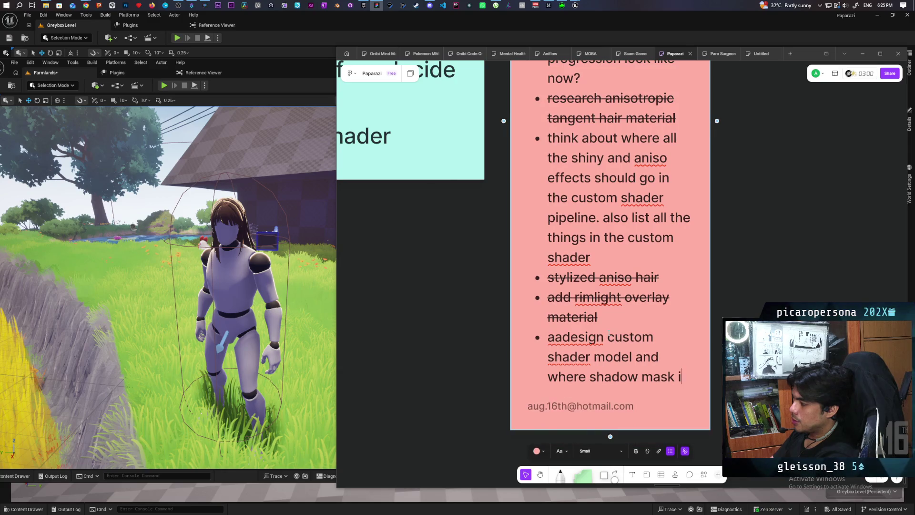
{"action": "type", "text": "s needed"}
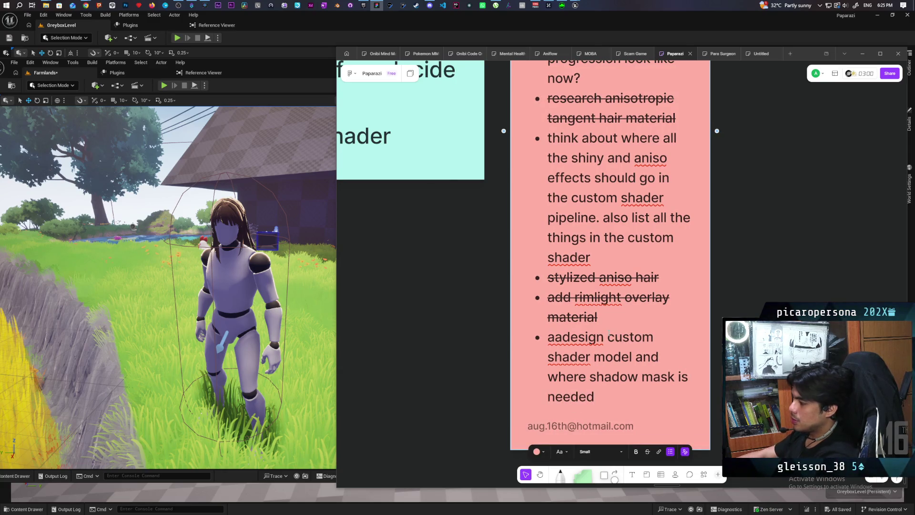
Delete the stray 'aa' before the new item and exit text editing.
{"action": "left_click", "coordinate": [568, 336]}
{"action": "key", "text": "BackSpace"}
{"action": "key", "text": "BackSpace"}
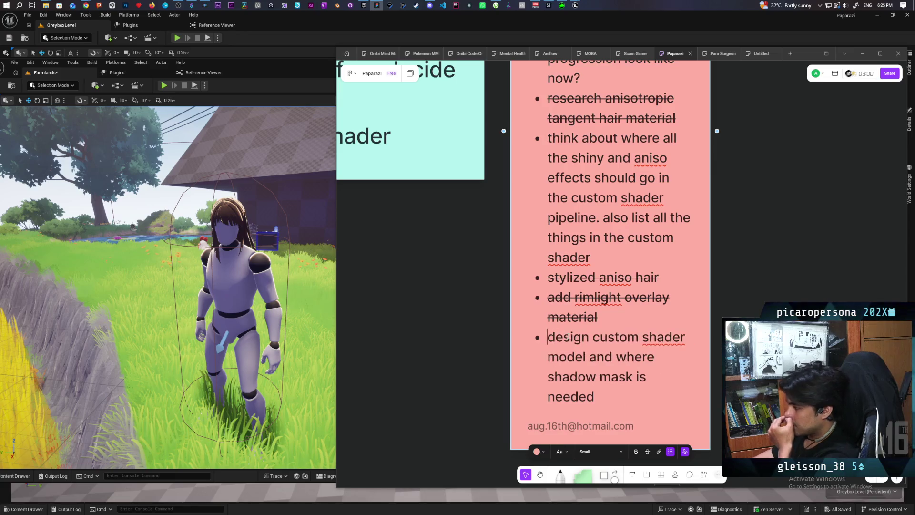
{"action": "key", "text": "Escape"}
{"action": "scroll", "coordinate": [743, 289], "scroll_direction": "up", "scroll_amount": 1}
{"action": "scroll", "coordinate": [743, 289], "scroll_direction": "right", "scroll_amount": 5}
{"action": "scroll", "coordinate": [744, 289], "scroll_direction": "up", "scroll_amount": 2}
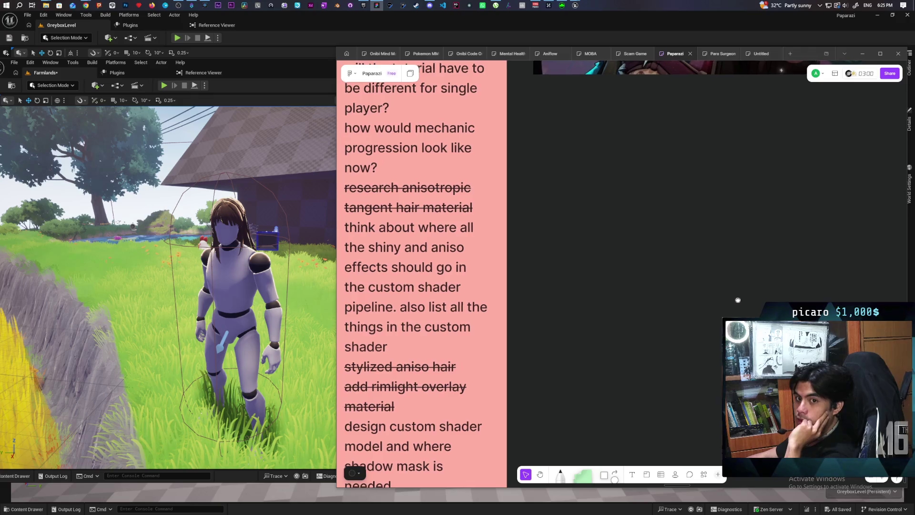
{"action": "scroll", "coordinate": [748, 297], "scroll_direction": "down", "scroll_amount": 2}
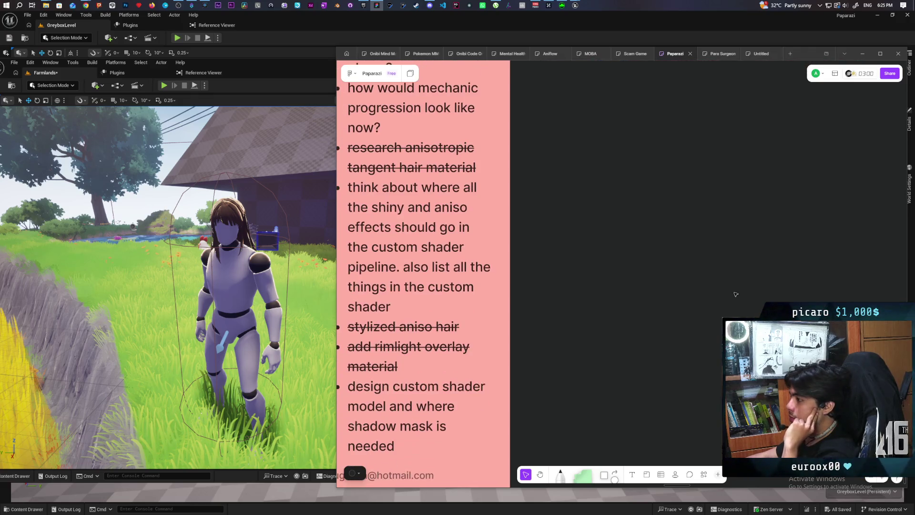
Pan the FigJam canvas, then glance at the Unreal diorama window.
{"action": "scroll", "coordinate": [715, 303], "scroll_direction": "right", "scroll_amount": 8}
{"action": "scroll", "coordinate": [697, 307], "scroll_direction": "up", "scroll_amount": 2}
{"action": "scroll", "coordinate": [697, 308], "scroll_direction": "up", "scroll_amount": 4}
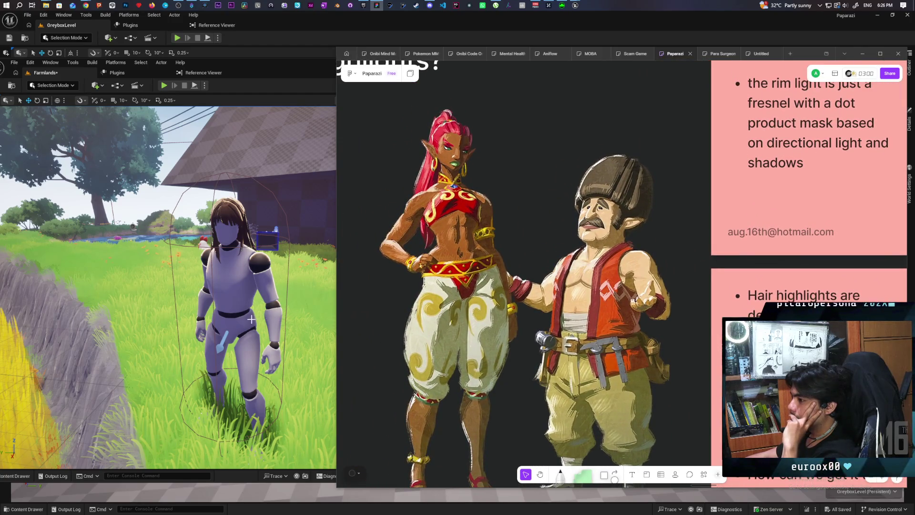
{"action": "left_click", "coordinate": [270, 67]}
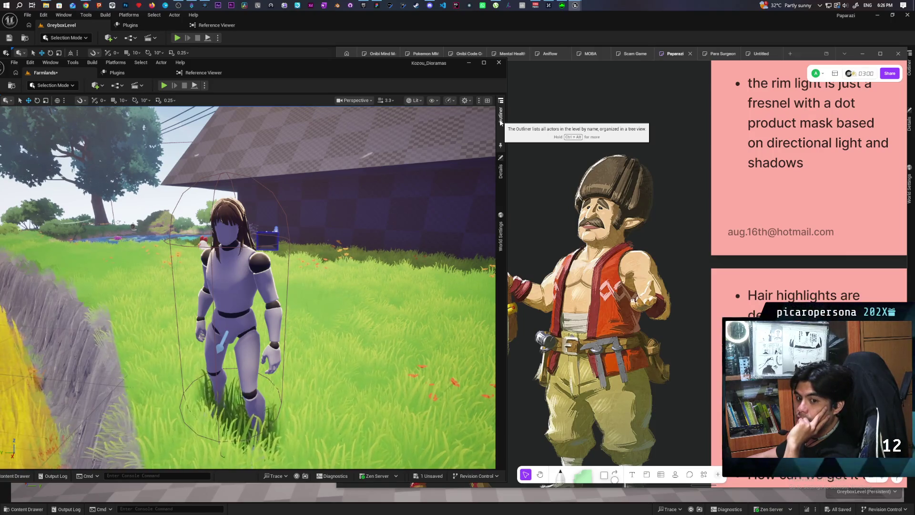
Return to the whiteboard and pan to the 'Hair Highlights?' character reference images.
{"action": "left_click", "coordinate": [677, 211]}
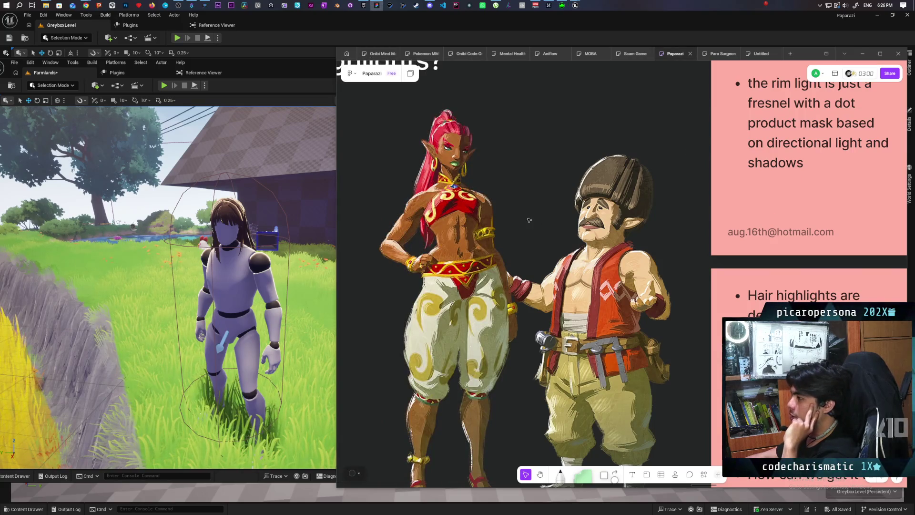
{"action": "scroll", "coordinate": [677, 211], "scroll_direction": "left", "scroll_amount": 3}
{"action": "scroll", "coordinate": [479, 320], "scroll_direction": "left", "scroll_amount": 5}
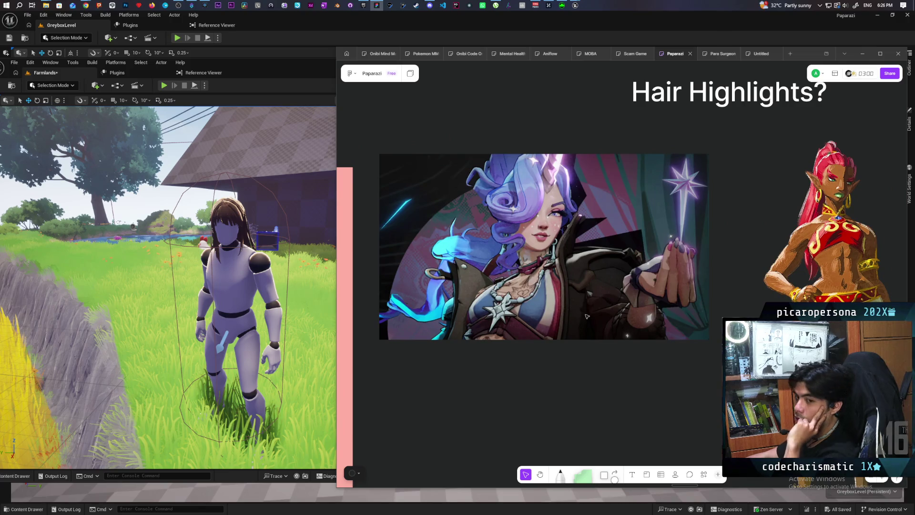
{"action": "scroll", "coordinate": [697, 317], "scroll_direction": "right", "scroll_amount": 1}
{"action": "scroll", "coordinate": [697, 316], "scroll_direction": "right", "scroll_amount": 5}
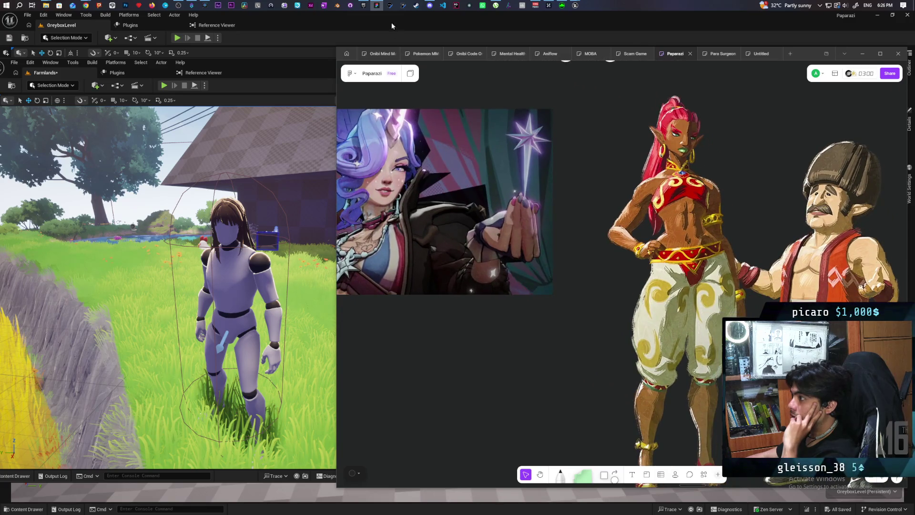
{"action": "left_click", "coordinate": [377, 5]}
{"action": "left_click", "coordinate": [377, 6]}
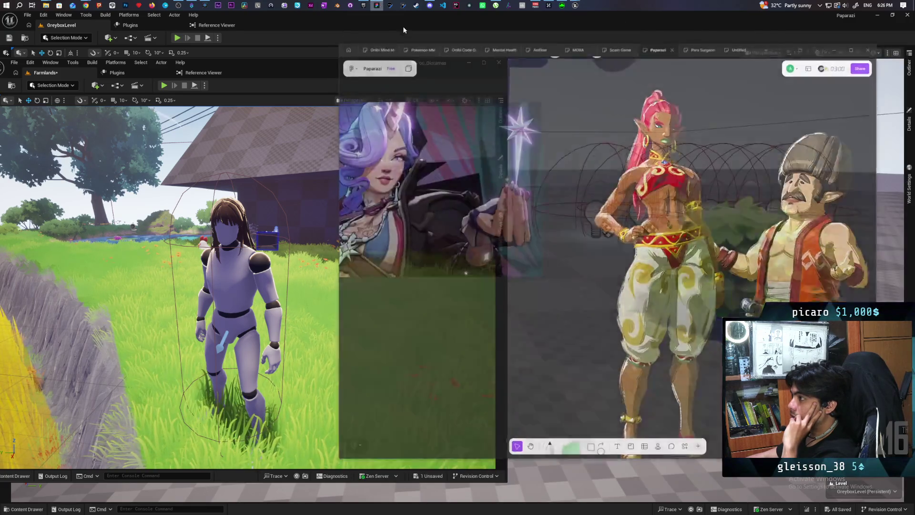
Bring Chrome forward on the Instagram forest-character post and move its window to the lower left.
{"action": "mouse_move", "coordinate": [86, 6]}
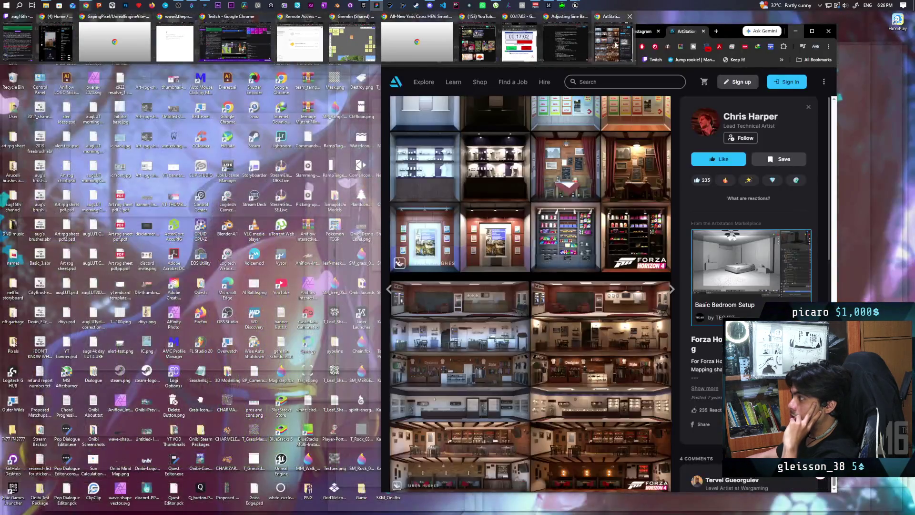
{"action": "left_click", "coordinate": [615, 45]}
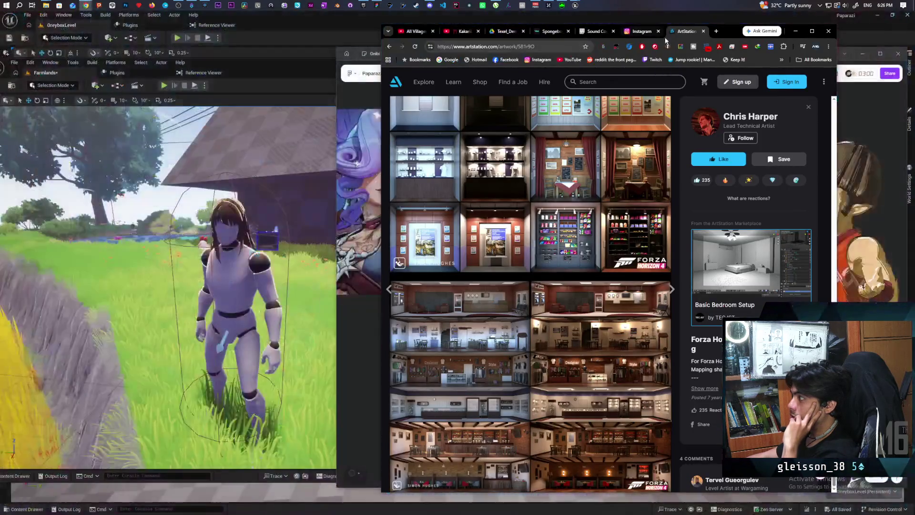
{"action": "left_click", "coordinate": [641, 31]}
{"action": "mouse_move", "coordinate": [736, 30]}
{"action": "left_mouse_down"}
{"action": "mouse_move", "coordinate": [312, 190]}
{"action": "mouse_move", "coordinate": [343, 210]}
{"action": "mouse_move", "coordinate": [426, 221]}
{"action": "mouse_move", "coordinate": [459, 201]}
{"action": "left_mouse_up"}
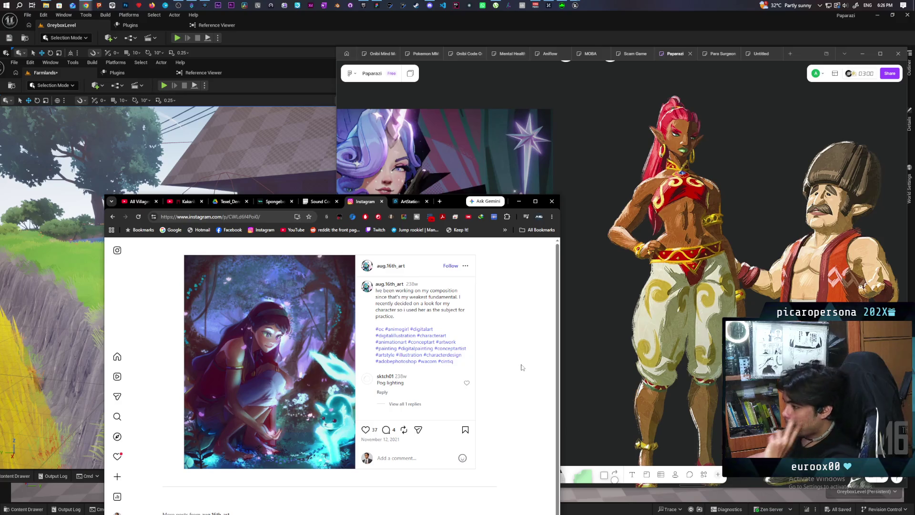
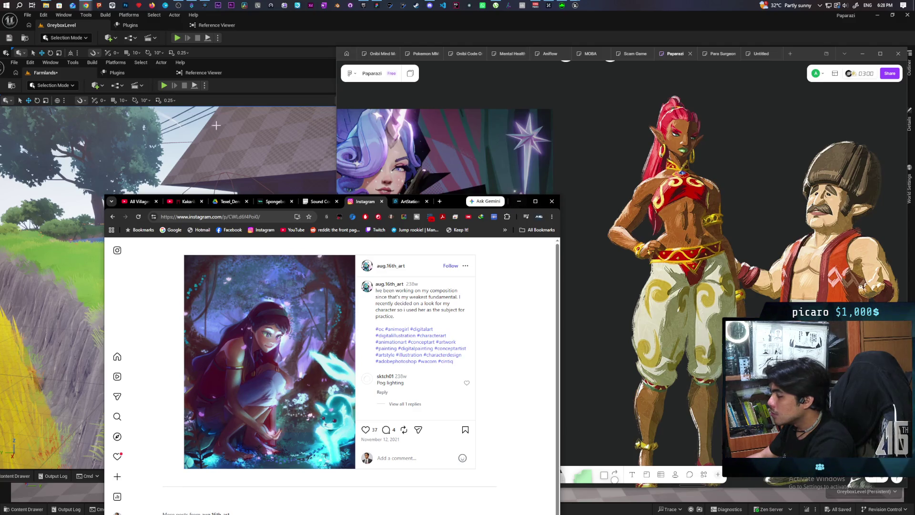
Minimize the Instagram Chrome window and bring the Kozou_Dioramas Farmlands editor forward.
{"action": "left_click", "coordinate": [521, 202]}
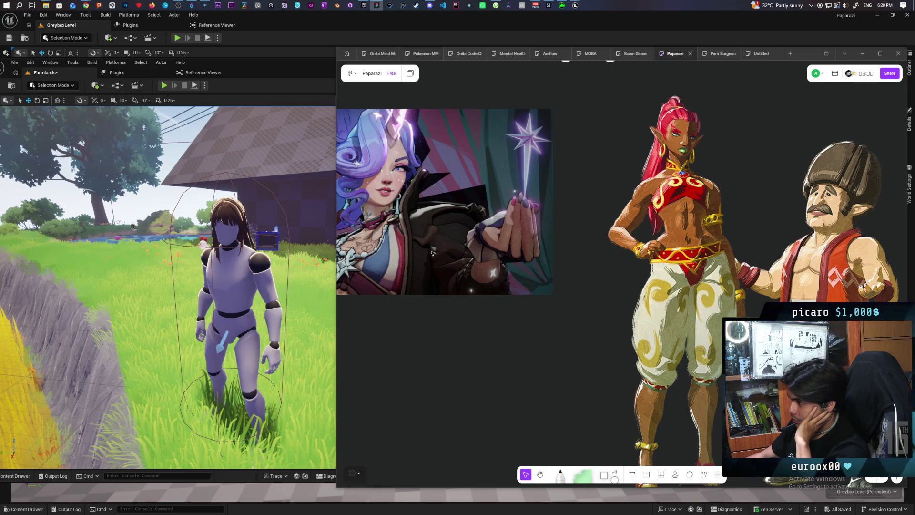
{"action": "left_click", "coordinate": [295, 229]}
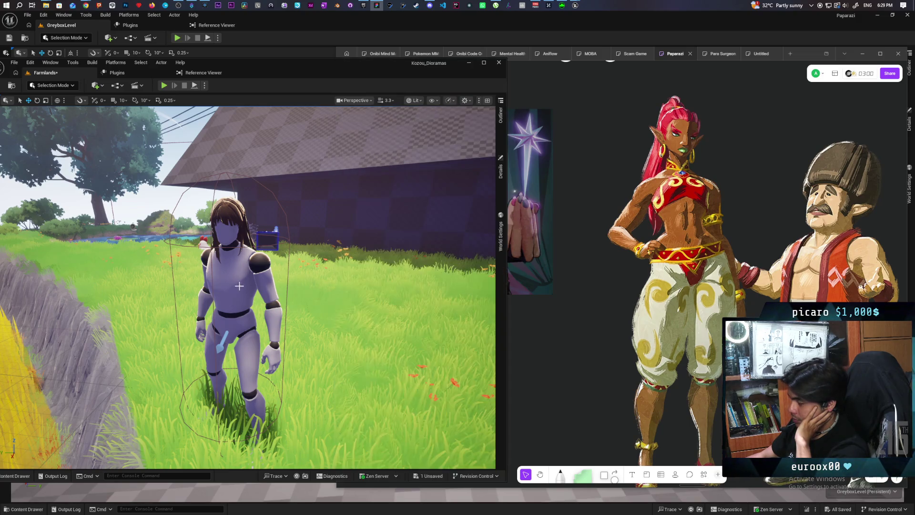
Focus the viewport on the mannequin, save the Farmlands level with Ctrl+S, and close the editor.
{"action": "left_click_drag", "start_coordinate": [272, 332], "coordinate": [264, 296]}
{"action": "key", "text": "f"}
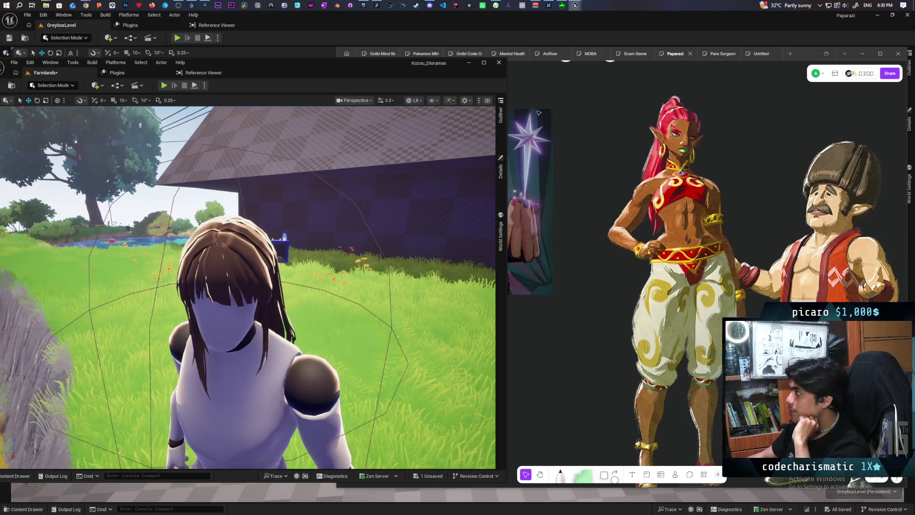
{"action": "left_click_drag", "start_coordinate": [337, 74], "coordinate": [365, 73]}
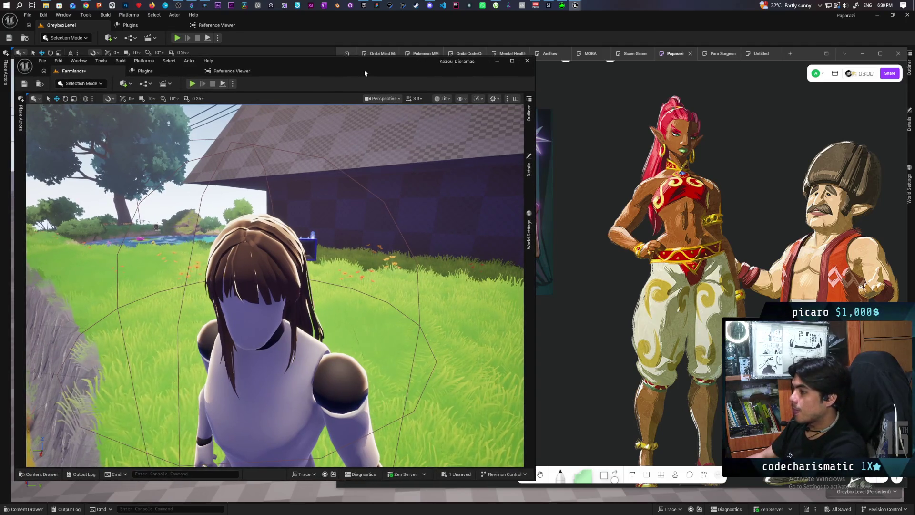
{"action": "key", "text": "ctrl+s"}
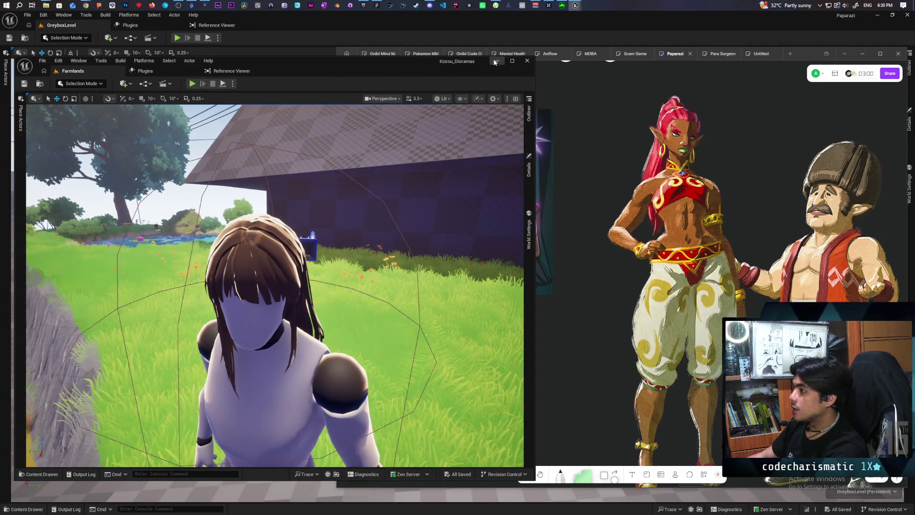
{"action": "left_click", "coordinate": [526, 61]}
Maximize the YouTube Chrome window and start the 'Wild n Chill - First Look Gameplay Trailer'.
{"action": "mouse_move", "coordinate": [577, 6]}
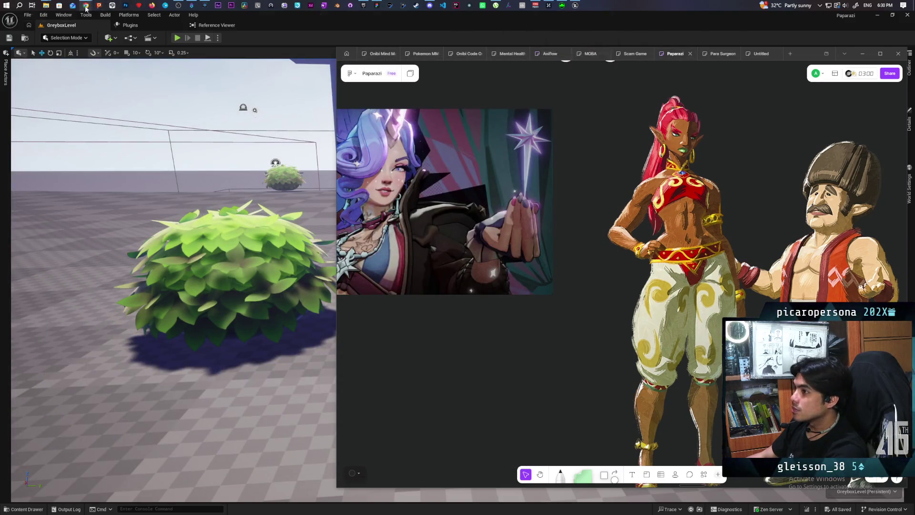
{"action": "mouse_move", "coordinate": [85, 5]}
{"action": "left_click", "coordinate": [478, 45]}
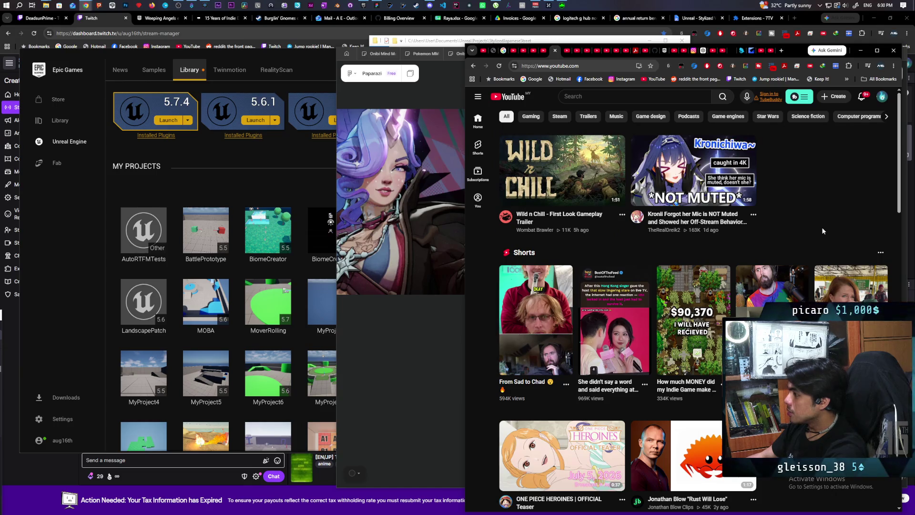
{"action": "double_click", "coordinate": [796, 50]}
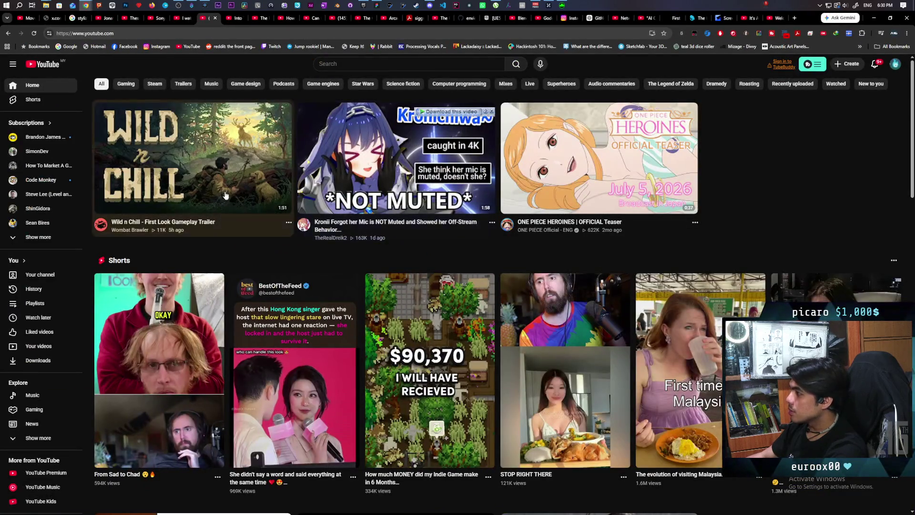
{"action": "left_click", "coordinate": [255, 114]}
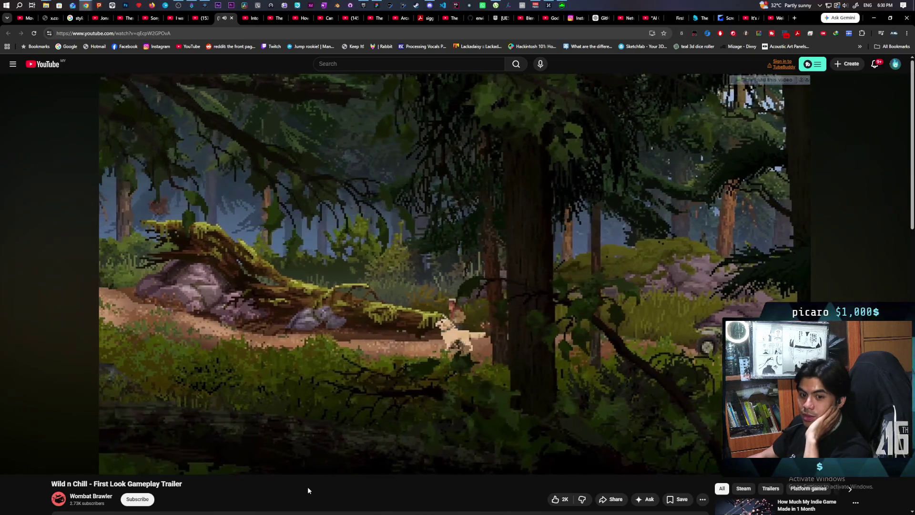
Pause the Wild n Chill trailer, then resume playback.
{"action": "left_click", "coordinate": [433, 294]}
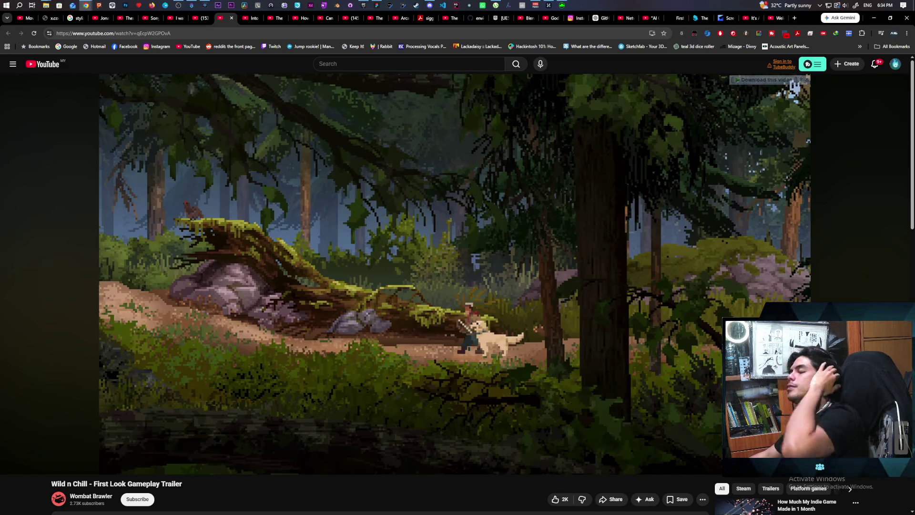
{"action": "mouse_move", "coordinate": [470, 284]}
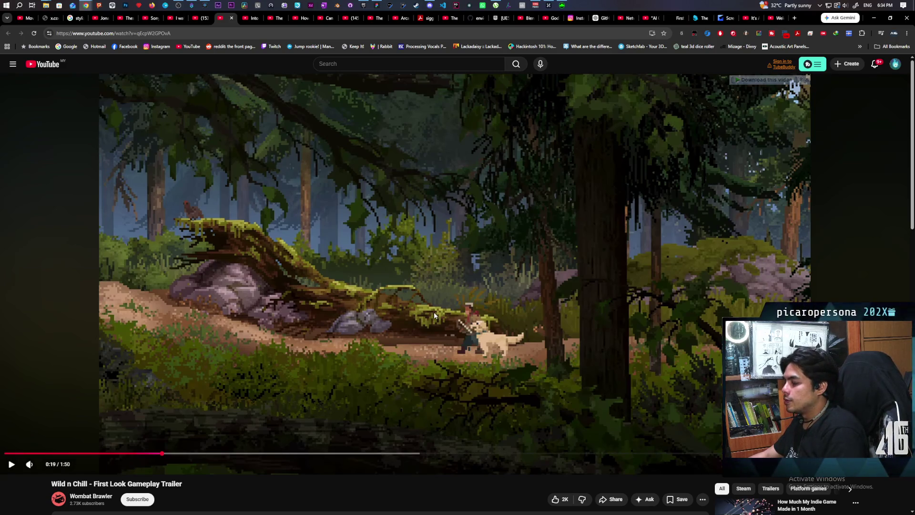
{"action": "left_click", "coordinate": [416, 331]}
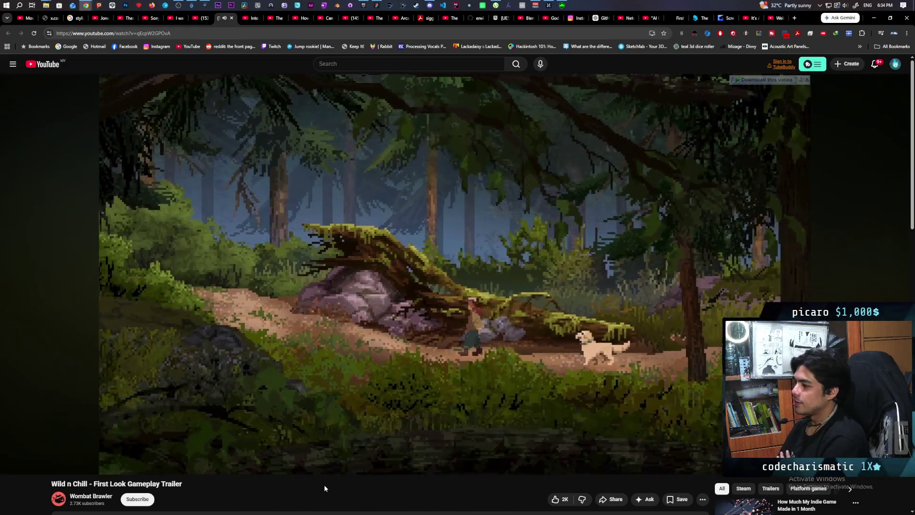
Rewind the trailer about ten seconds, resume, and pause at the campfire crafting scene.
{"action": "key", "text": "Left"}
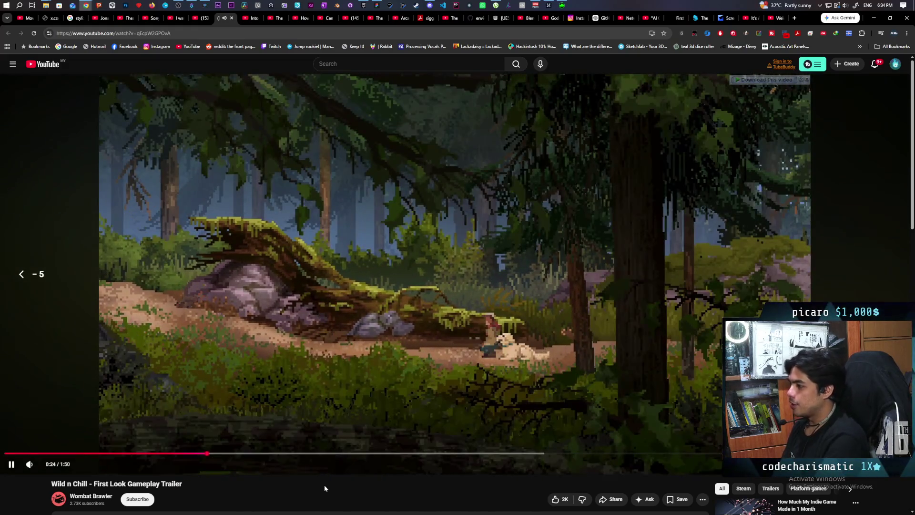
{"action": "key", "text": "space"}
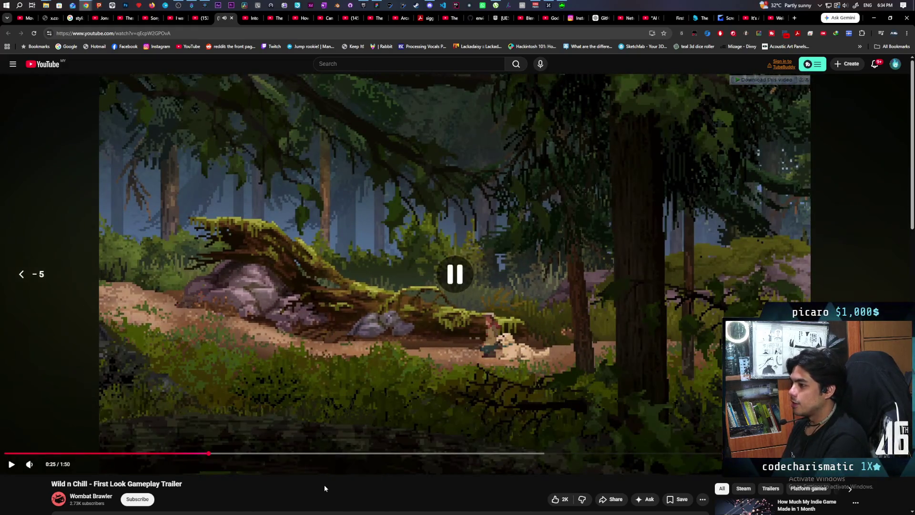
{"action": "key", "text": "Left"}
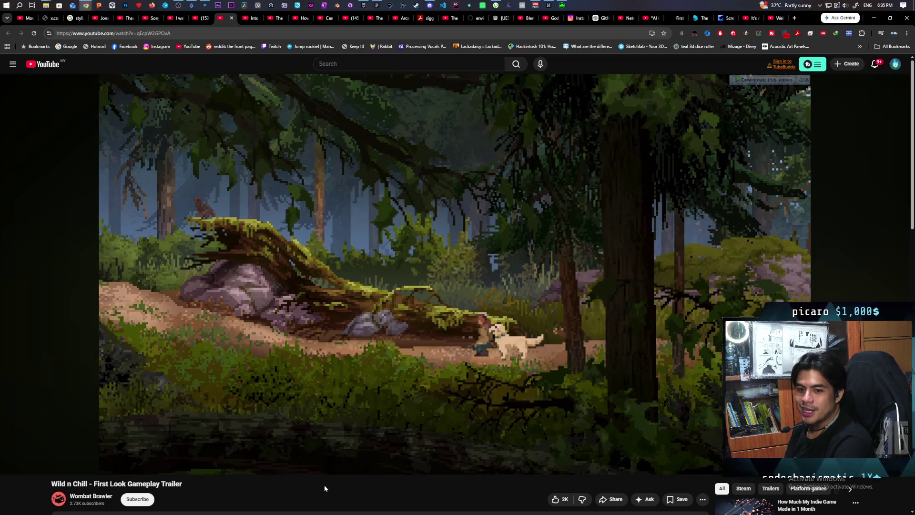
{"action": "key", "text": "space"}
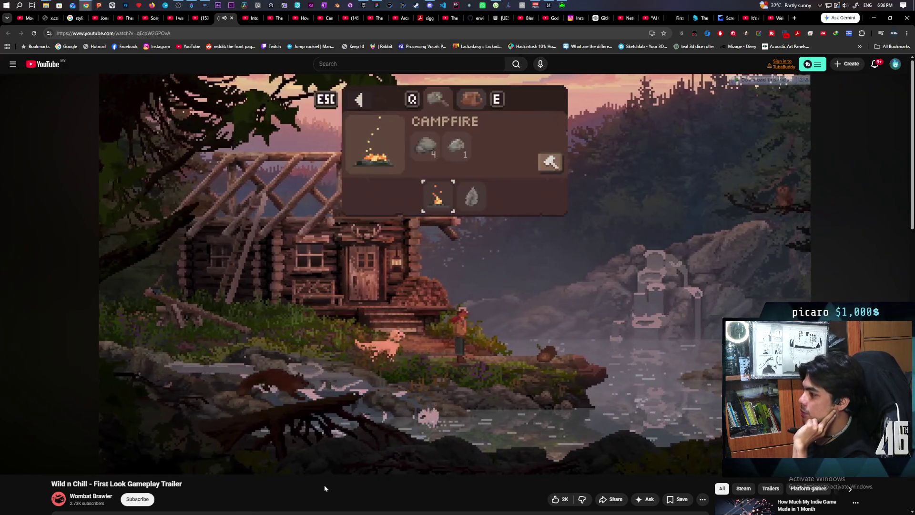
{"action": "key", "text": "space"}
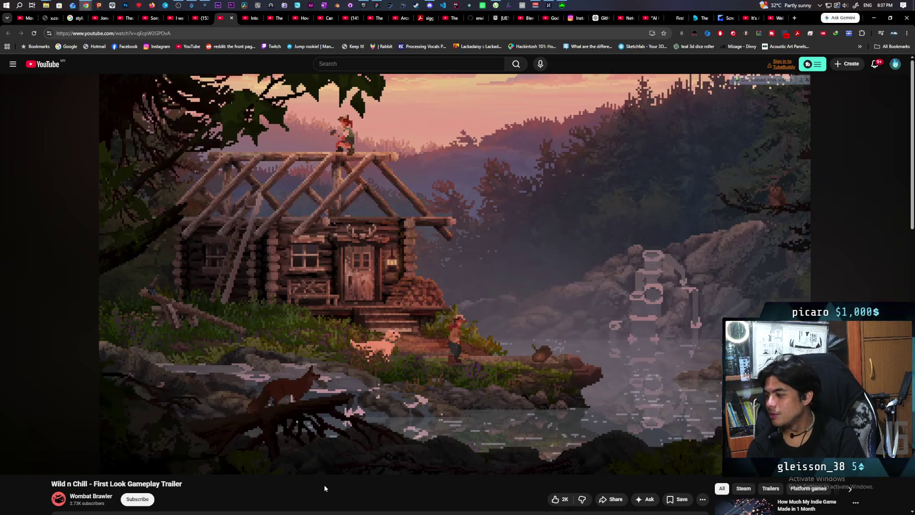
Resume the Wild n Chill trailer and let it play to its 1:50 end screen.
{"action": "key", "text": "space"}
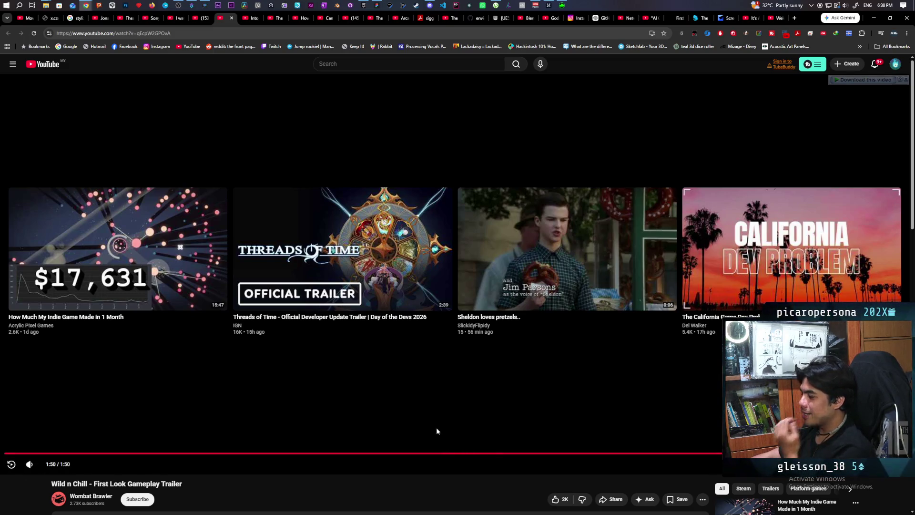
Open the 'Threads of Time - Official Developer Update Trailer' from the suggested videos.
{"action": "scroll", "coordinate": [364, 382], "scroll_direction": "down", "scroll_amount": 2}
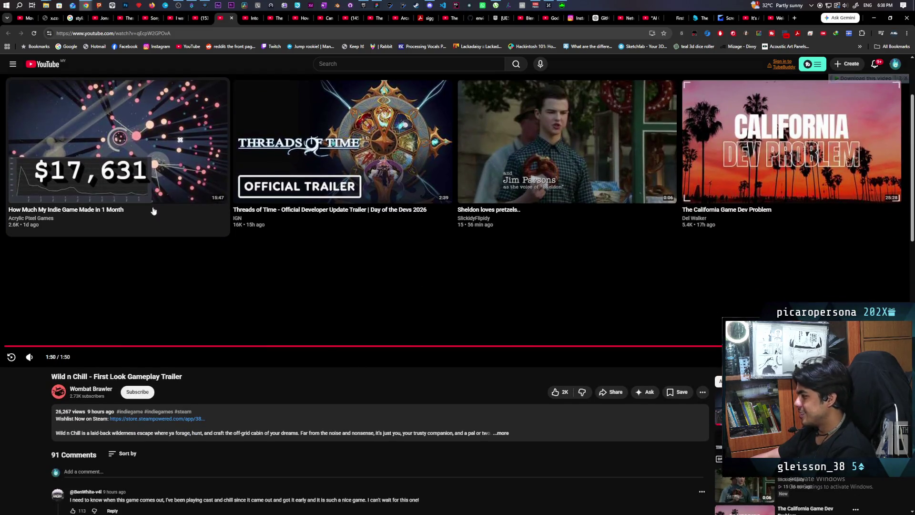
{"action": "left_click", "coordinate": [318, 140]}
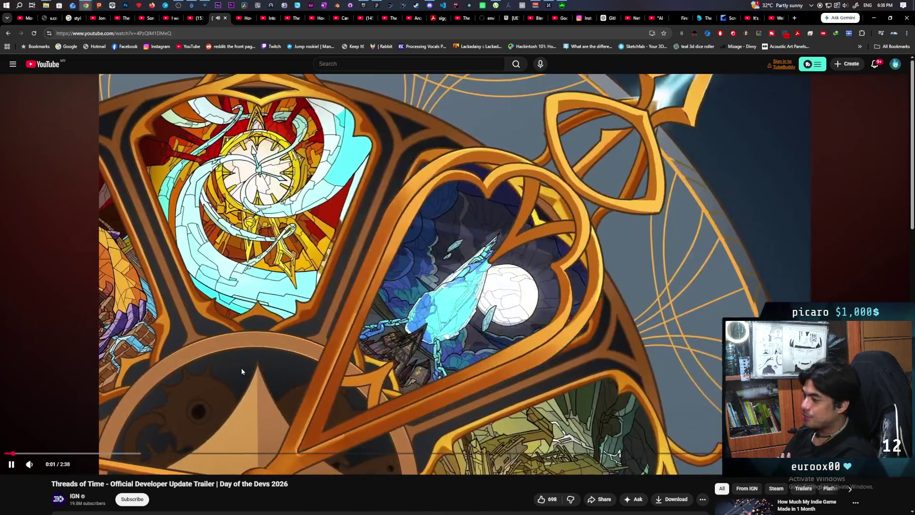
Pause and resume the Threads of Time trailer while watching to the 0:24 developer interview.
{"action": "left_click", "coordinate": [241, 367]}
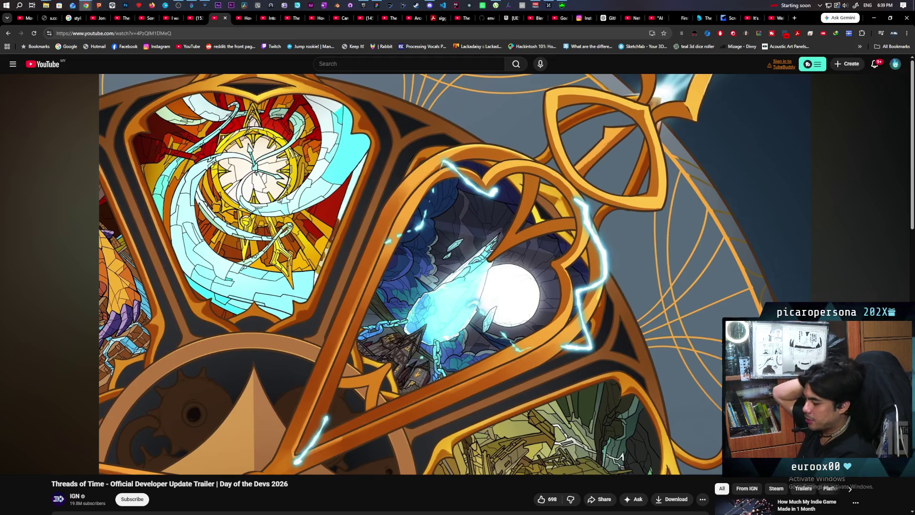
{"action": "left_click", "coordinate": [241, 371]}
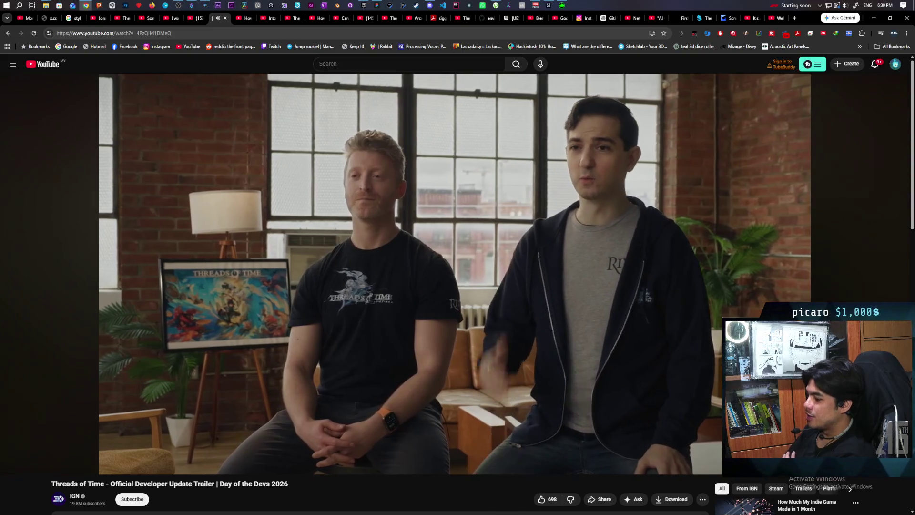
{"action": "left_click", "coordinate": [242, 367]}
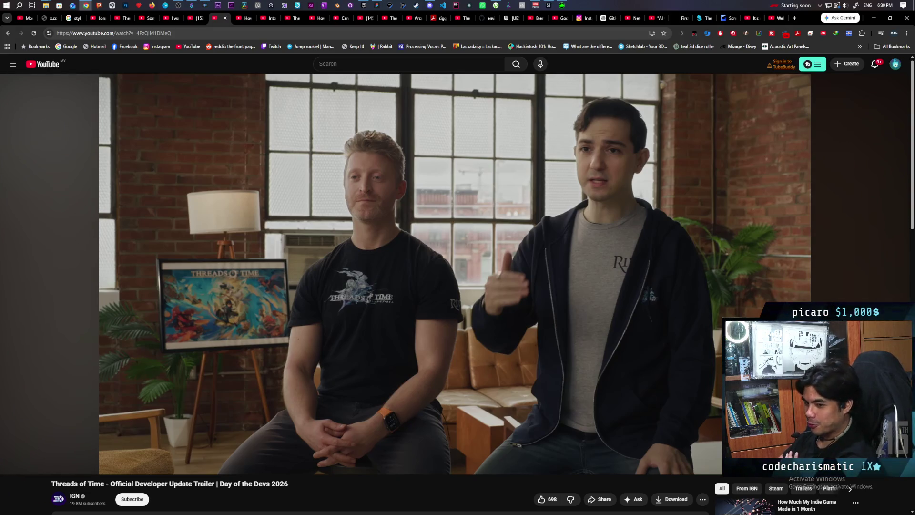
{"action": "left_click", "coordinate": [241, 367]}
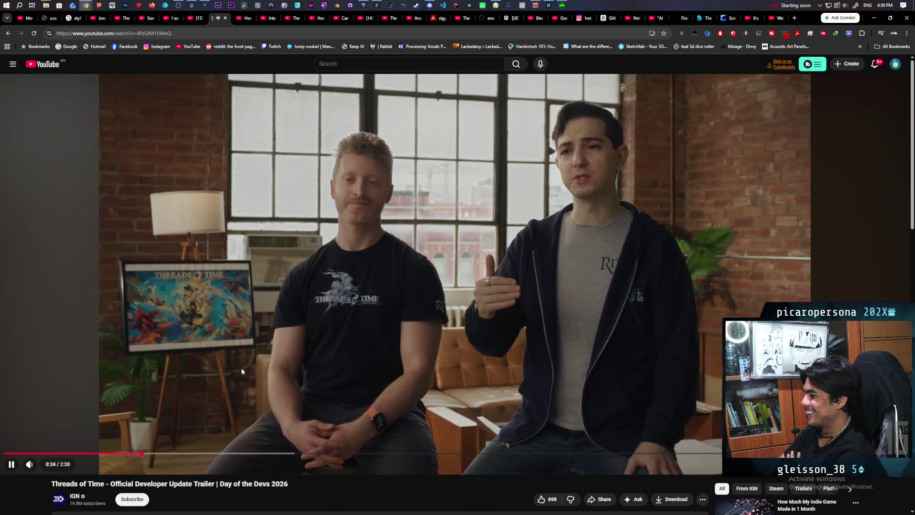